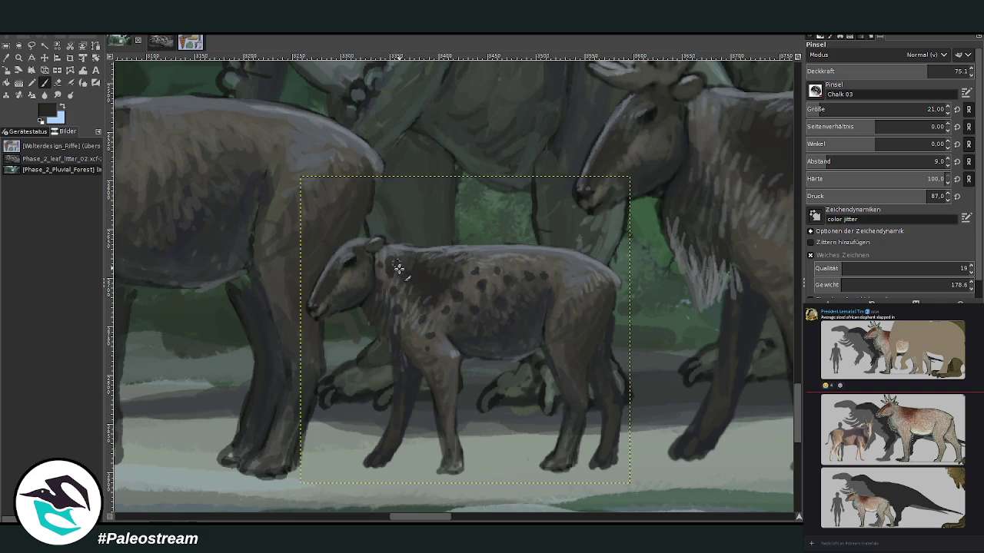
Pick dark grey at 56.8 brush opacity and erase part of the calf's hind leg
key(x)
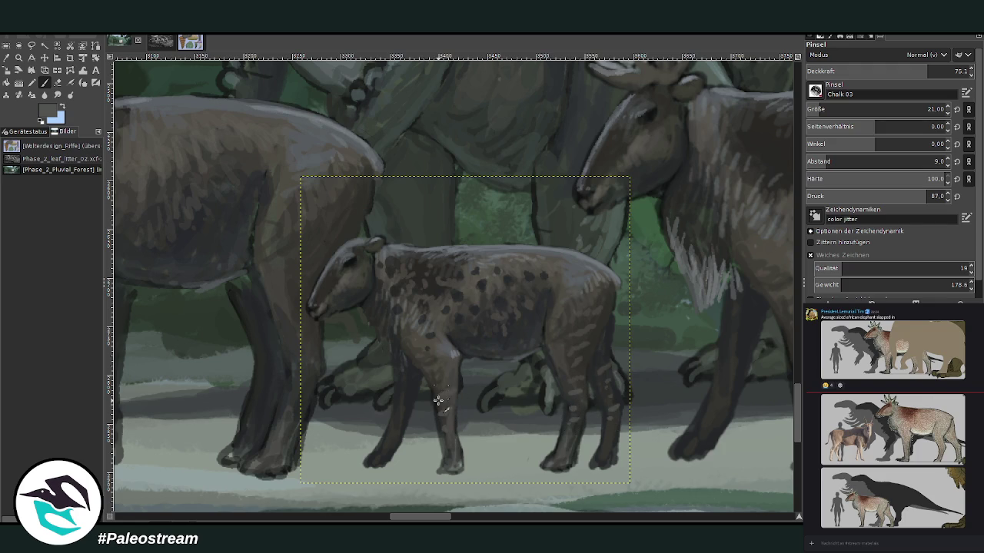
ctrl+click(435, 289)
click(898, 70)
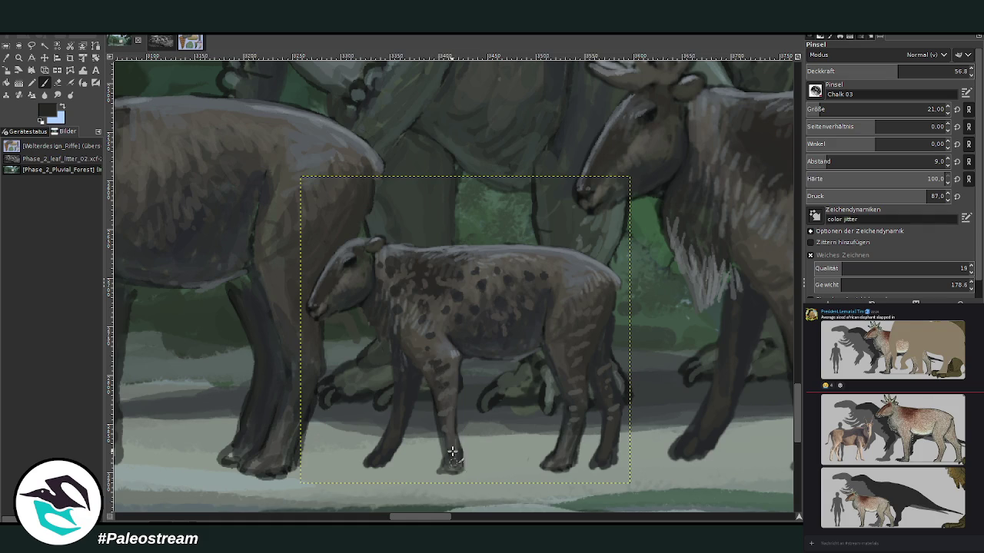
click(58, 83)
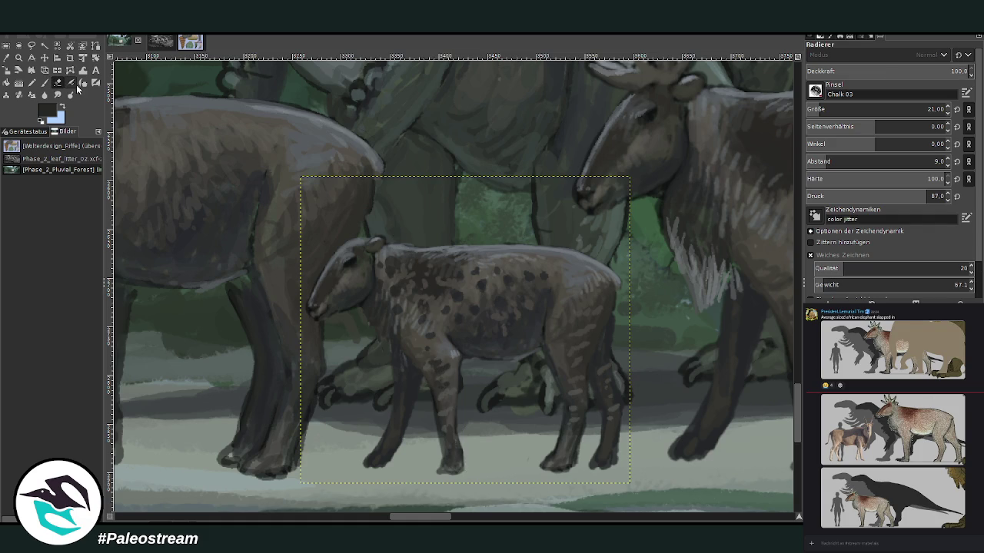
drag(394, 407, 401, 444)
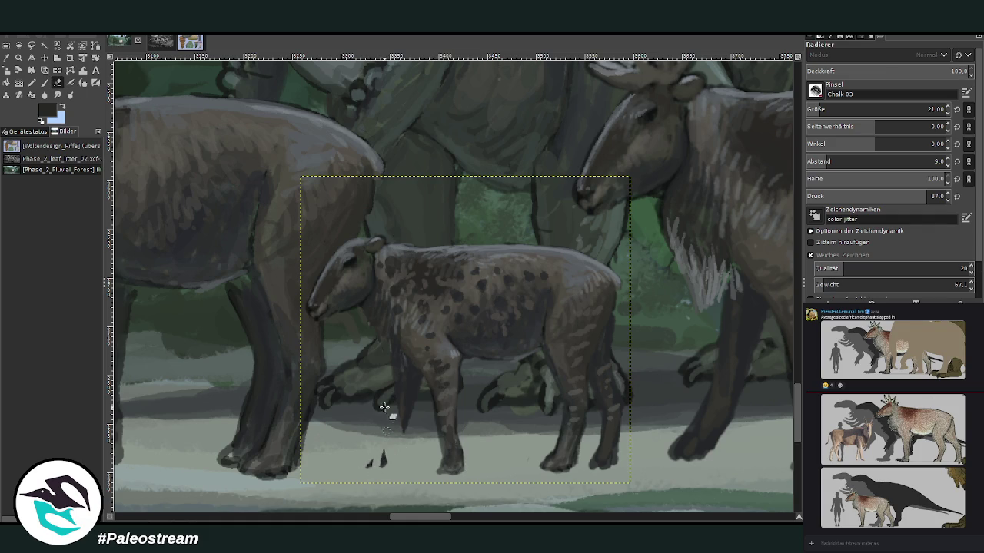
Repaint the calf's hind leg darker, then add soft 59.6-opacity strokes across its belly
key(p)
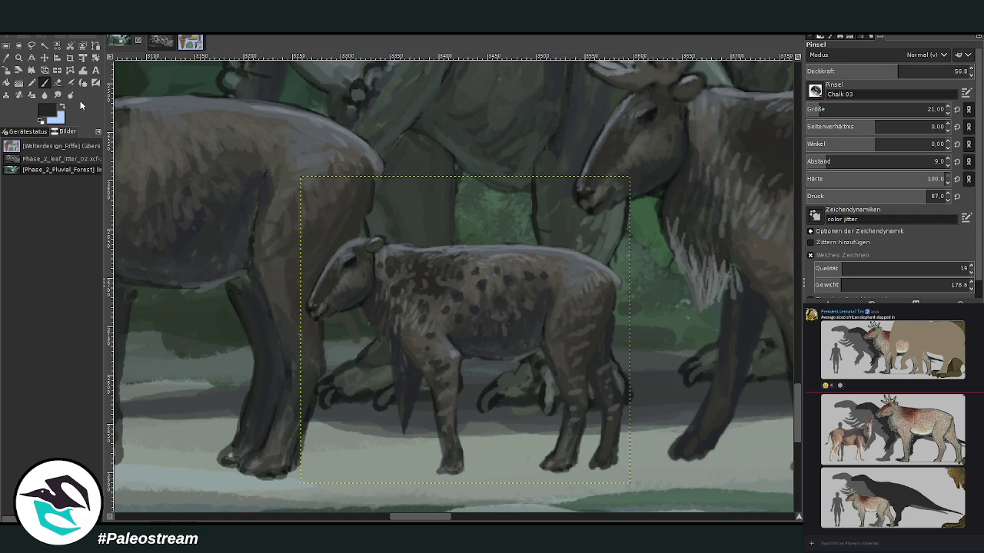
drag(944, 69, 954, 69)
mouse_move(395, 407)
mouse_down()
mouse_move(402, 464)
mouse_move(402, 444)
mouse_up()
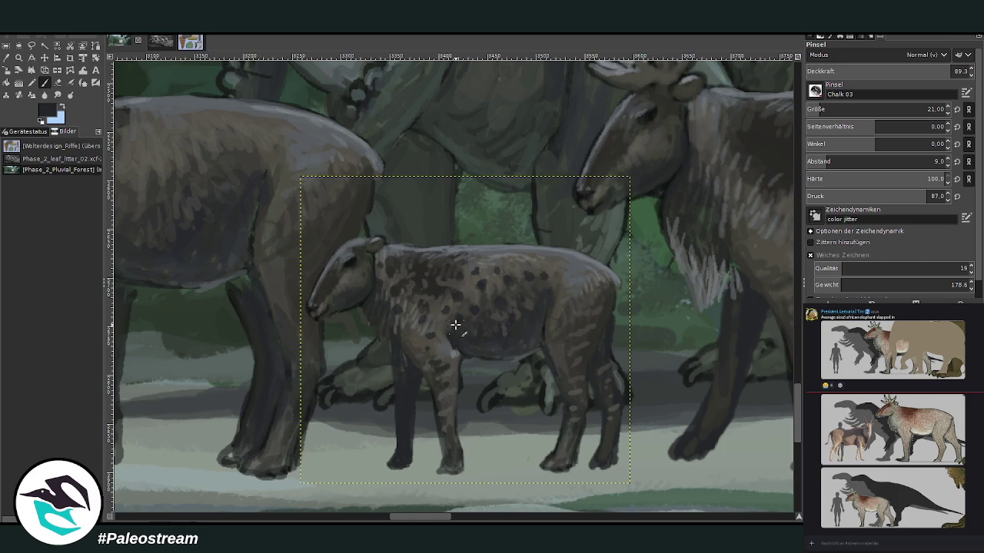
click(894, 67)
drag(451, 321, 537, 334)
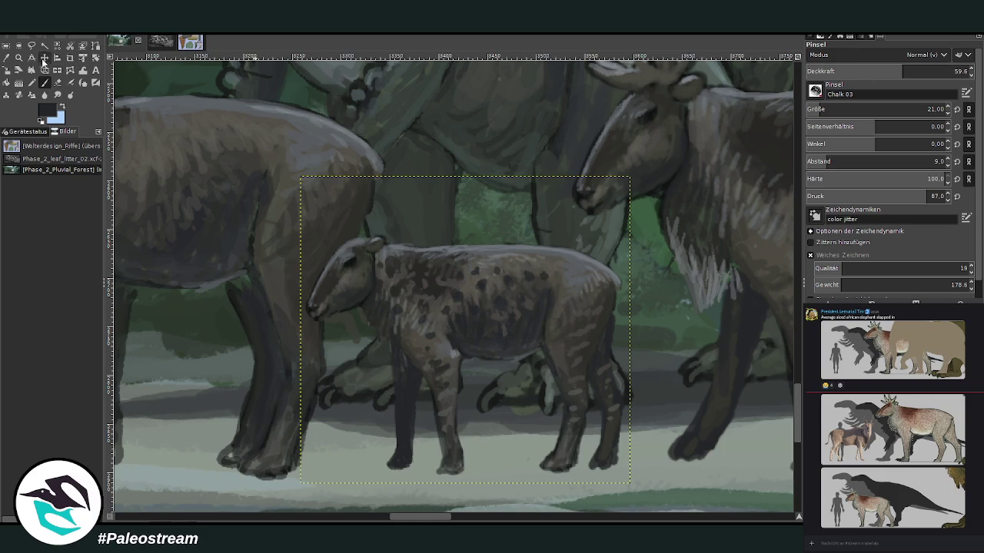
Warp the calf's shoulder and body in Move Pixels mode at size 316.95, strength 46
click(31, 44)
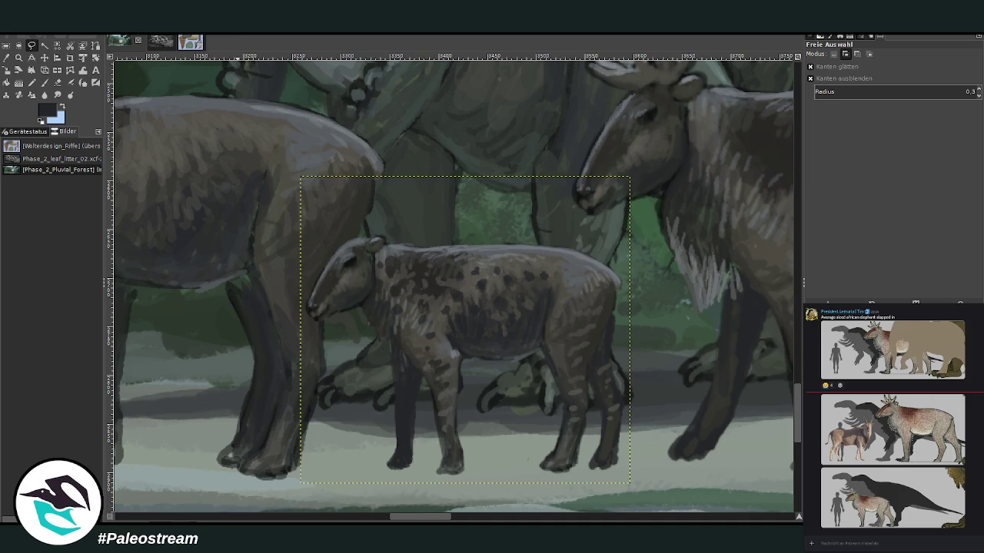
click(83, 71)
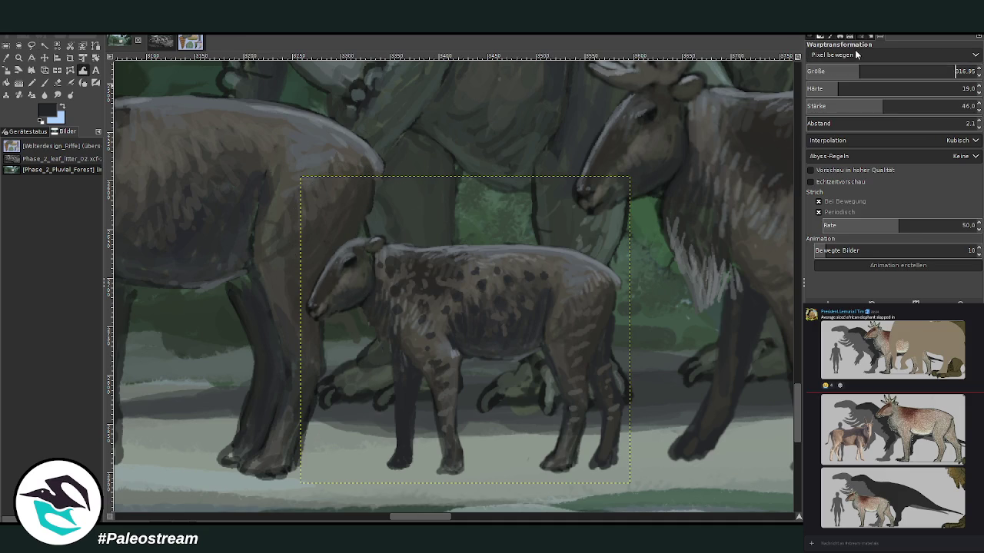
scroll(892, 54, down, 1)
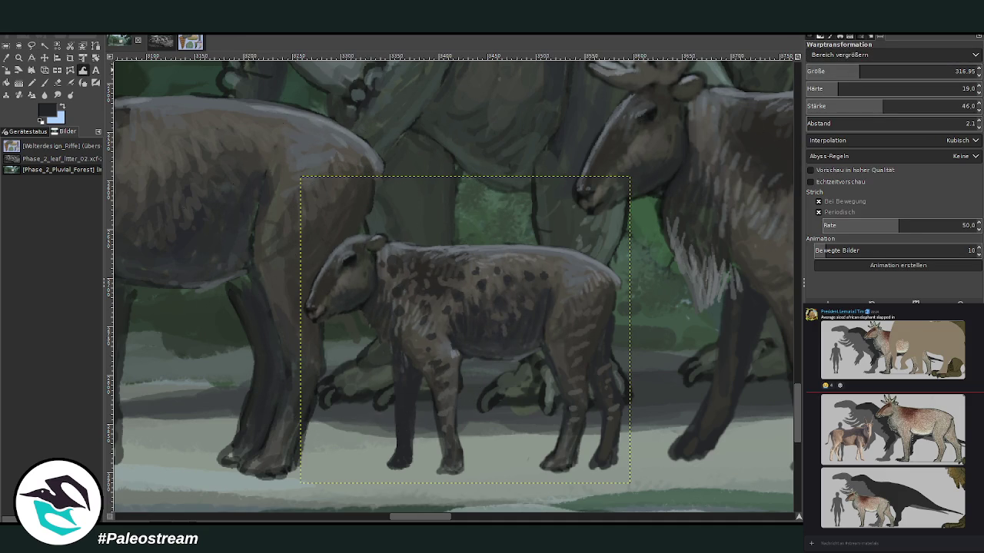
scroll(826, 54, up, 1)
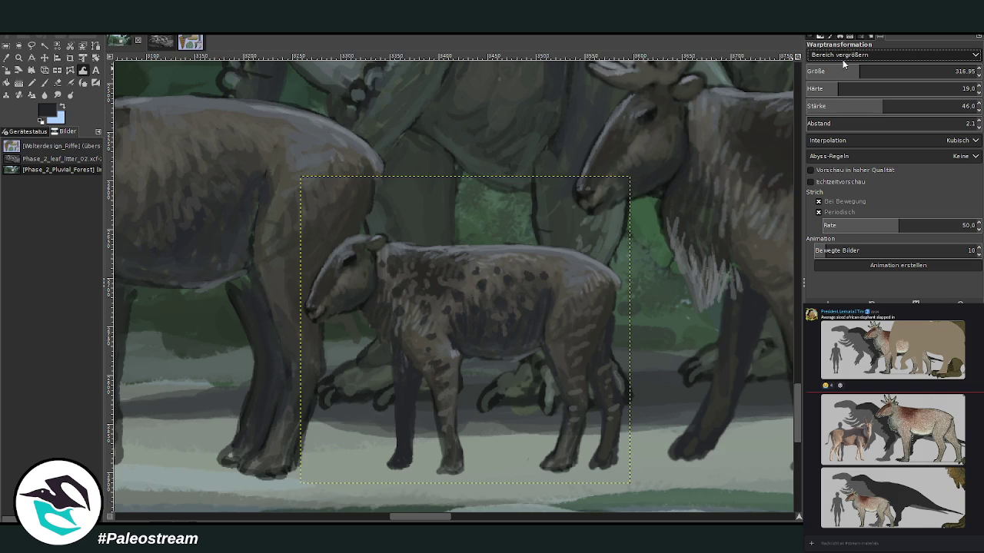
mouse_move(448, 310)
mouse_down()
mouse_move(427, 323)
mouse_move(456, 437)
mouse_move(543, 478)
mouse_up()
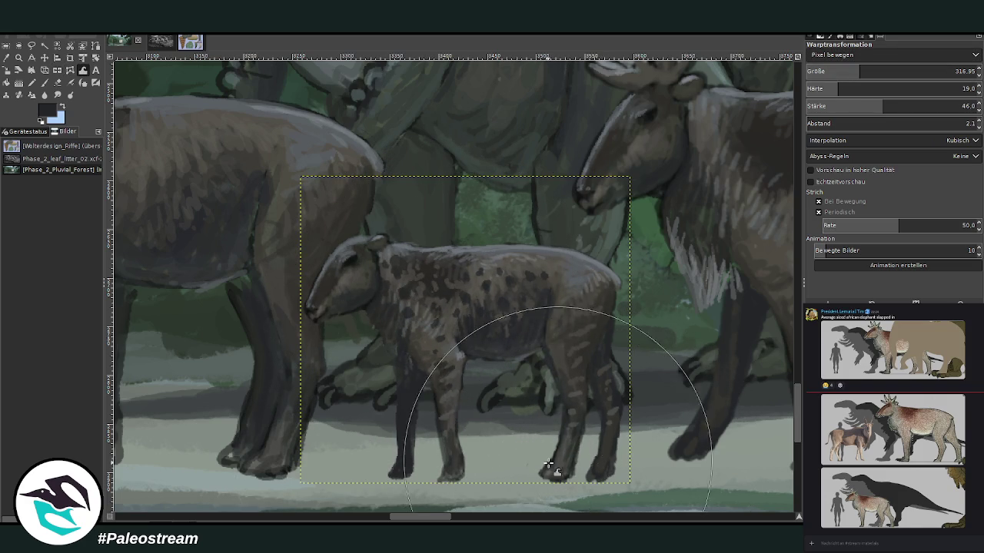
click(45, 58)
key(minus)
key(minus)
key(minus)
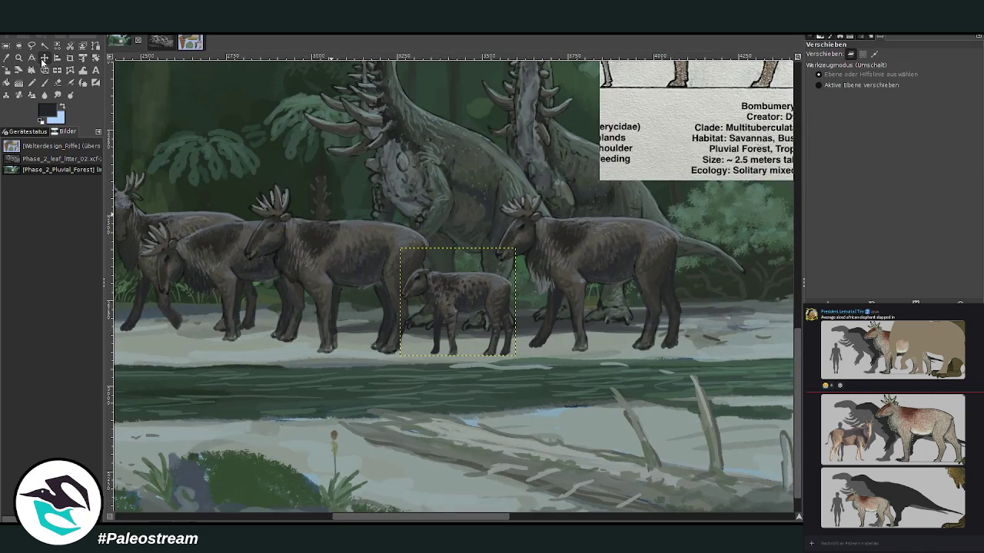
Move the calf layer over beside the rightmost adult on the riverbank
drag(451, 288, 272, 282)
scroll(351, 391, left, 10)
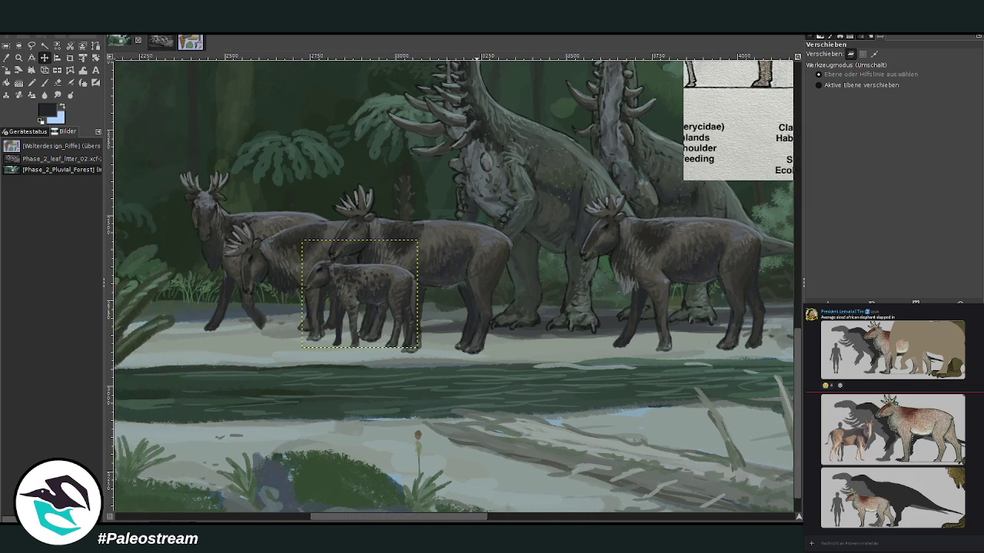
drag(522, 280, 512, 281)
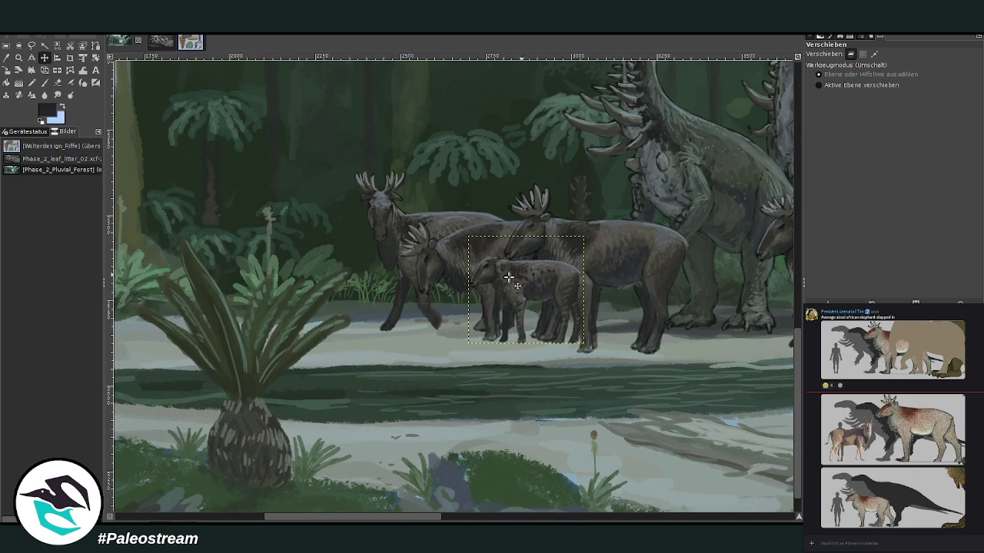
scroll(458, 434, right, 10)
mouse_move(269, 271)
mouse_down()
mouse_move(698, 275)
mouse_move(684, 280)
mouse_up()
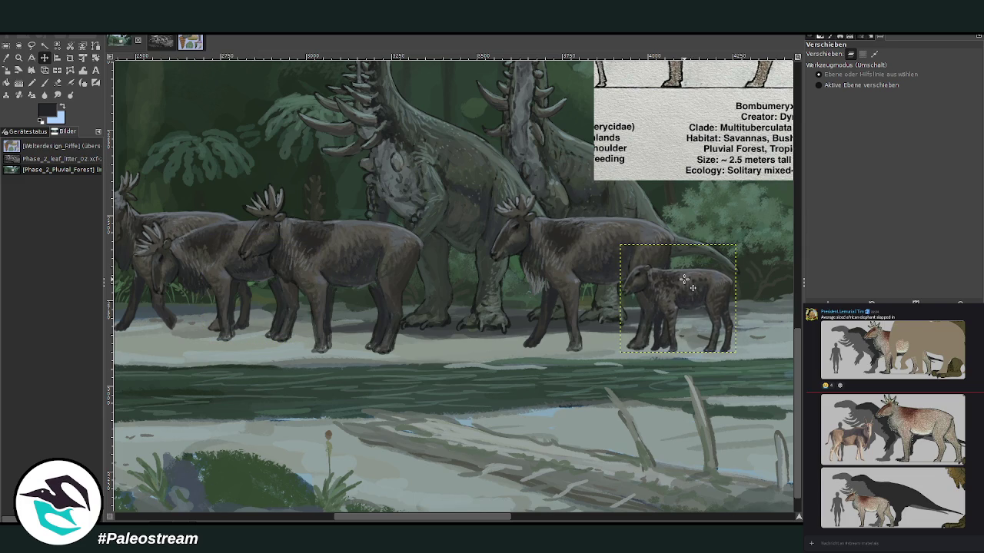
scroll(684, 279, down, 2)
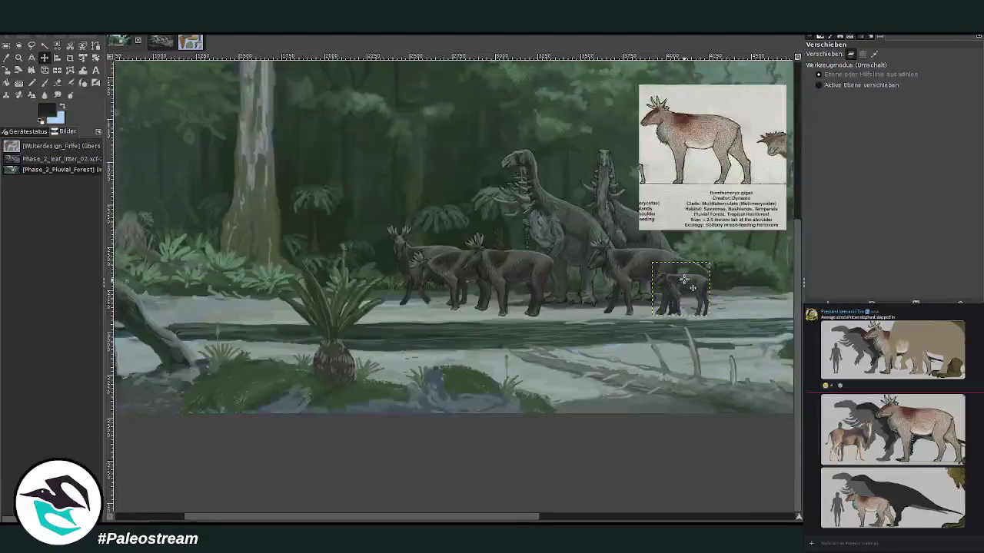
scroll(424, 521, right, 1)
scroll(424, 521, right, 1)
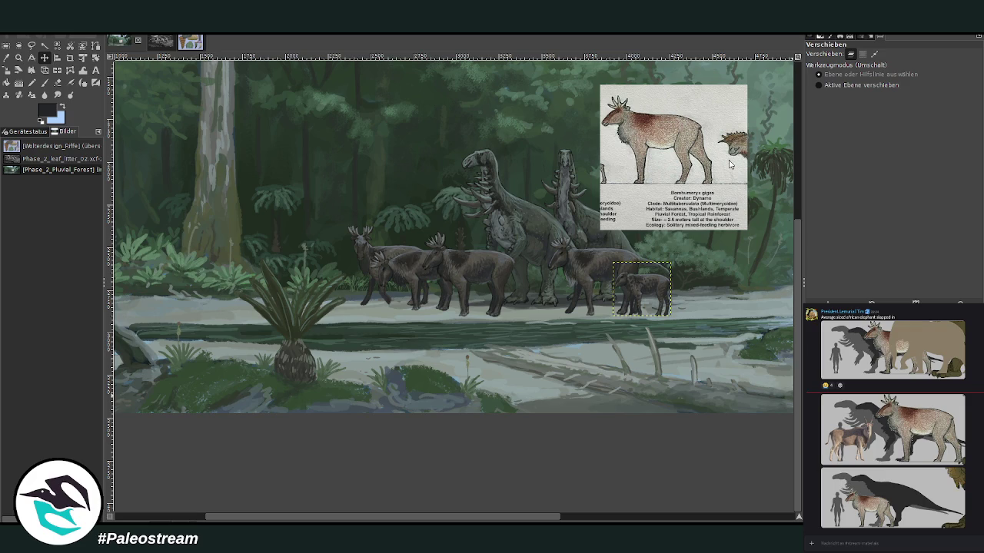
Step down through the herd layers, activating the adults' layers in turn
key(Page_Down)
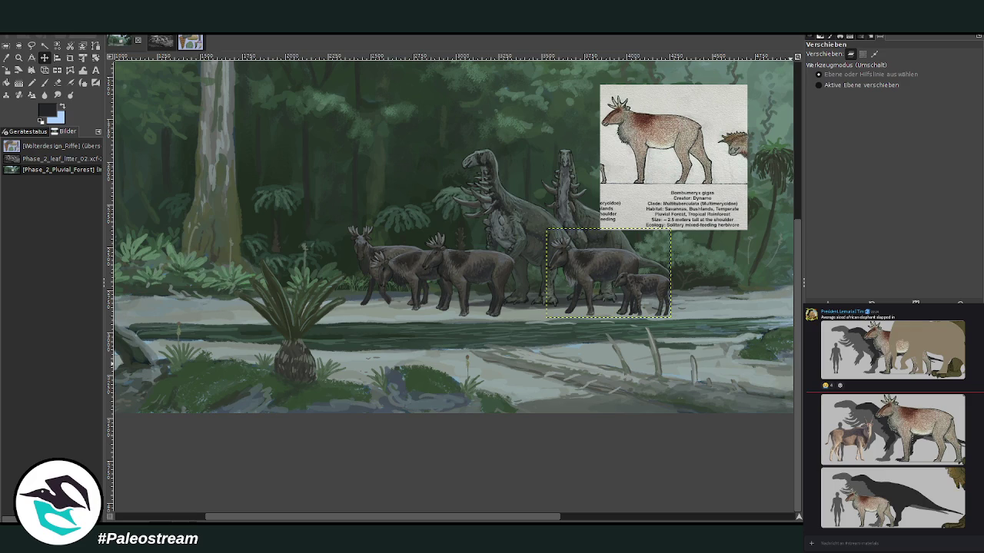
key(Page_Down)
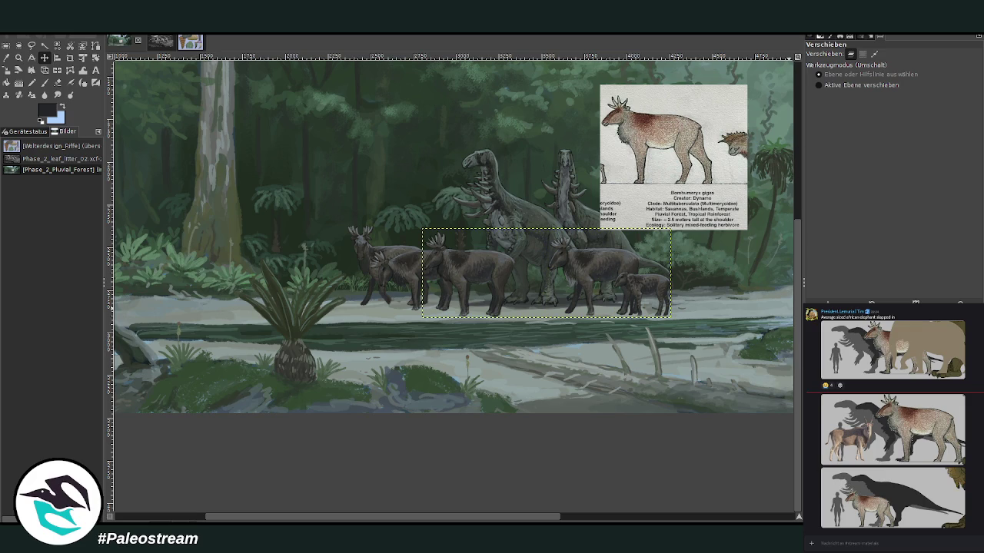
key(Page_Down)
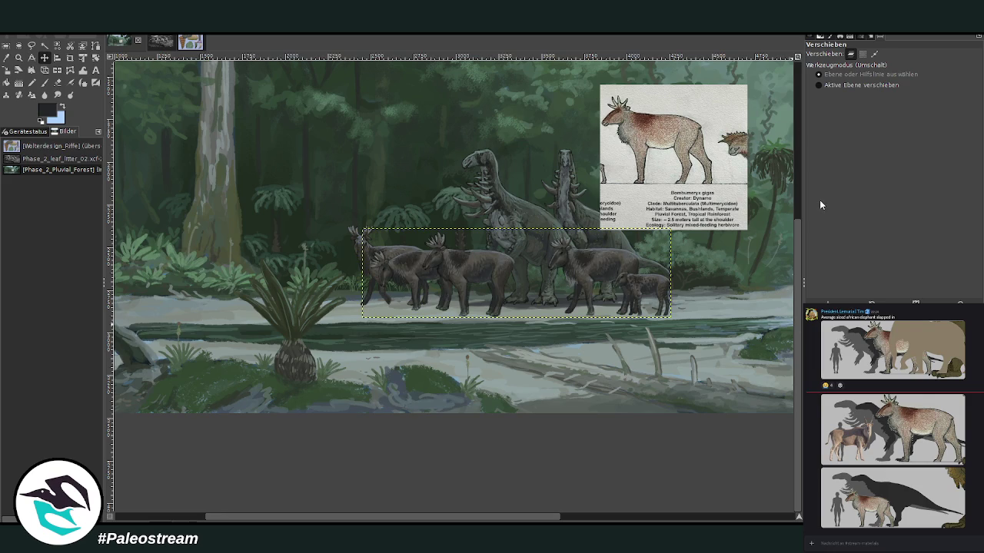
key(Page_Down)
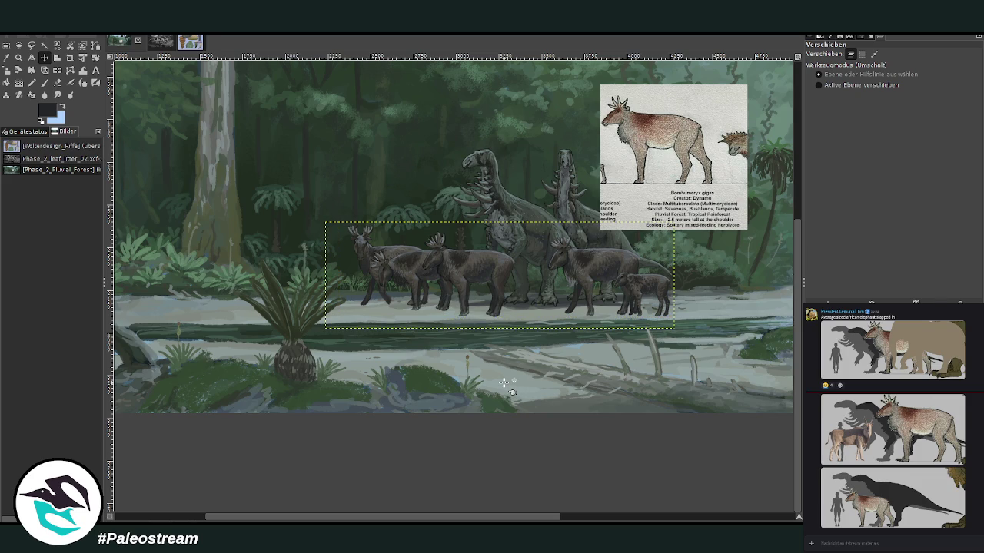
click(19, 56)
Zoom into the herd and paint dark ground shadows under the feet at size 103, opacity 53
drag(329, 202, 664, 377)
key(o)
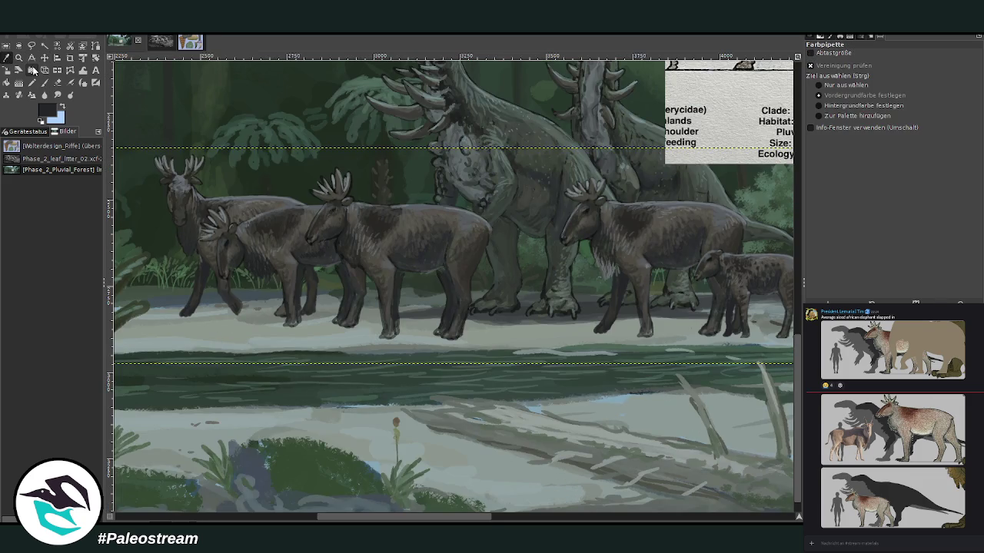
click(44, 82)
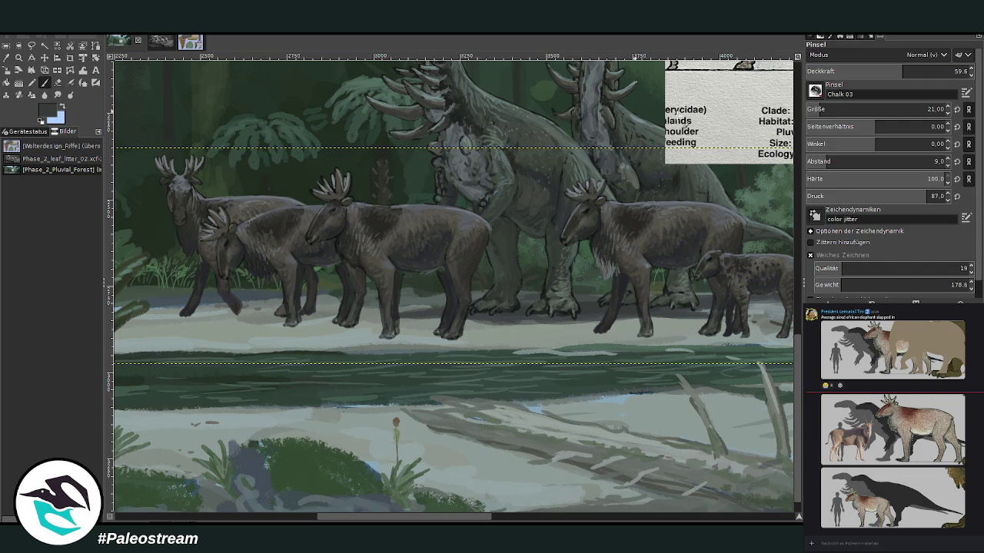
click(955, 70)
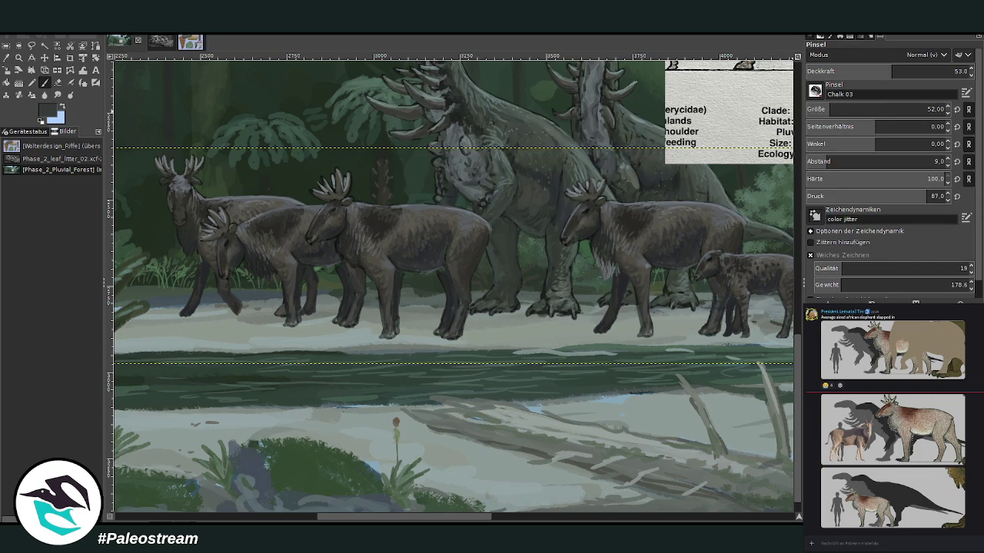
key(ctrl+z)
key(ctrl+shift+a)
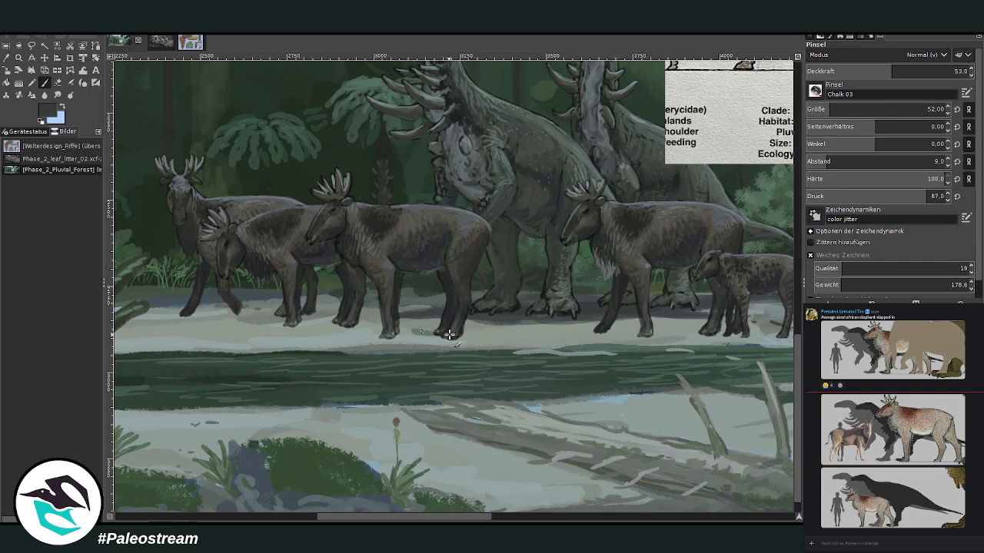
click(838, 110)
drag(840, 72, 841, 50)
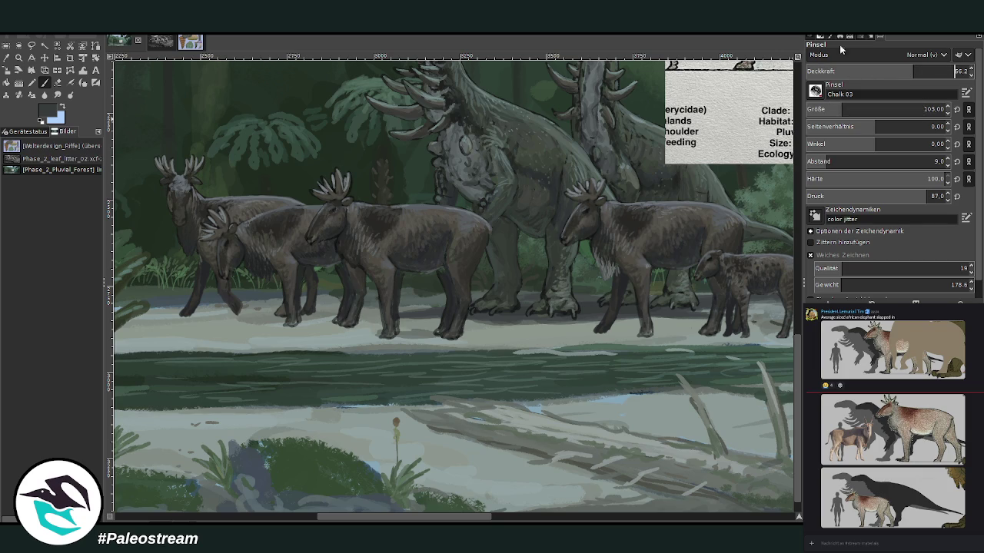
text(6)
mouse_move(406, 333)
mouse_down()
mouse_move(354, 336)
mouse_move(476, 332)
mouse_move(335, 338)
mouse_move(308, 323)
mouse_move(281, 329)
mouse_move(342, 320)
mouse_move(177, 313)
mouse_move(272, 312)
mouse_up()
Set hardness 78 and spacing 11, then paint shadows under the right animal's and calf's legs
click(918, 178)
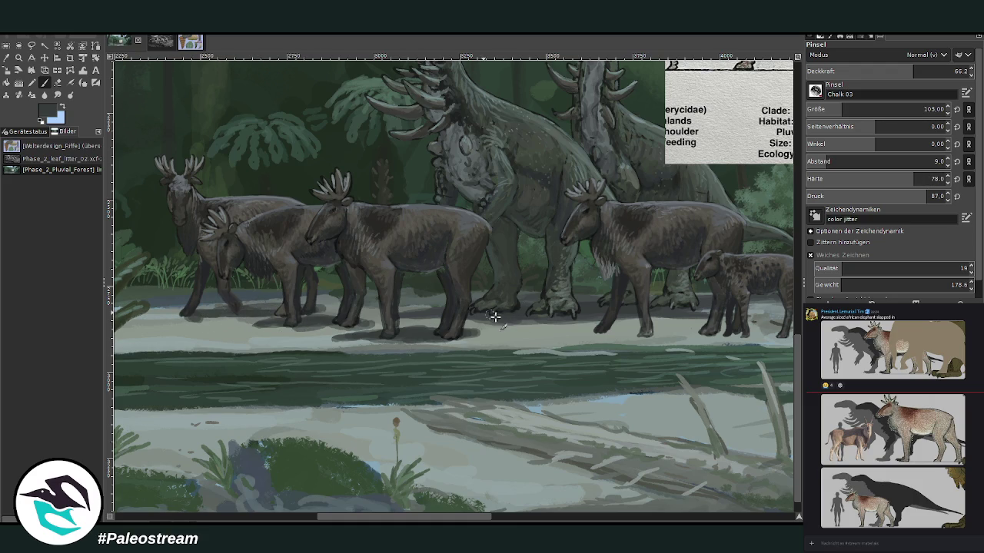
mouse_move(604, 332)
mouse_down()
mouse_move(732, 332)
mouse_move(608, 331)
mouse_up()
click(826, 162)
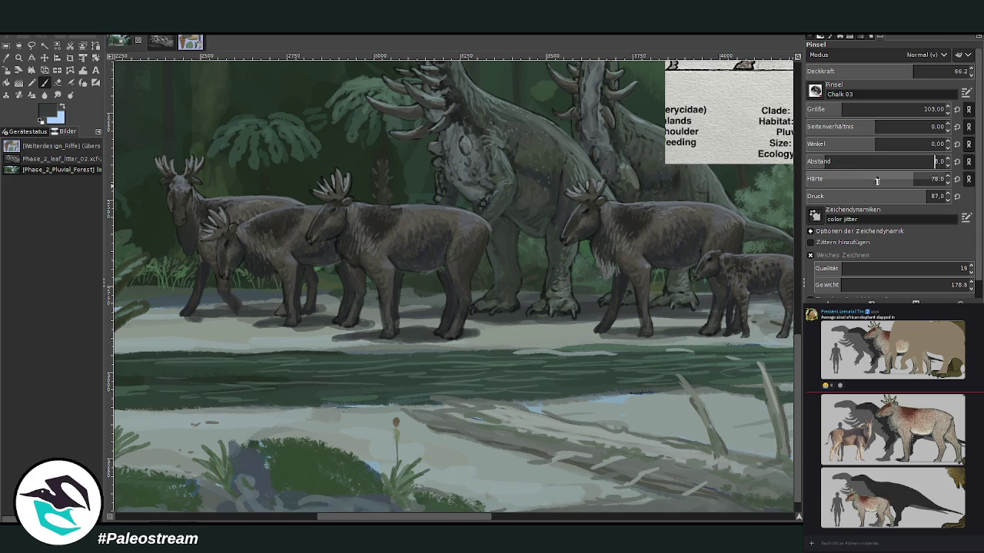
drag(826, 162, 830, 161)
drag(711, 335, 560, 336)
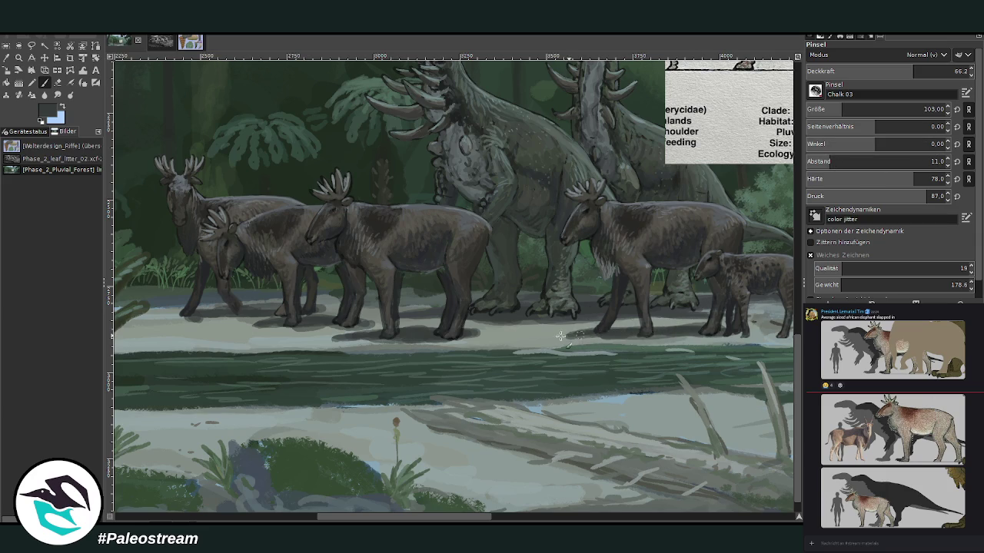
drag(405, 517, 450, 517)
mouse_move(595, 335)
mouse_down()
mouse_move(563, 335)
mouse_move(623, 336)
mouse_move(417, 341)
mouse_up()
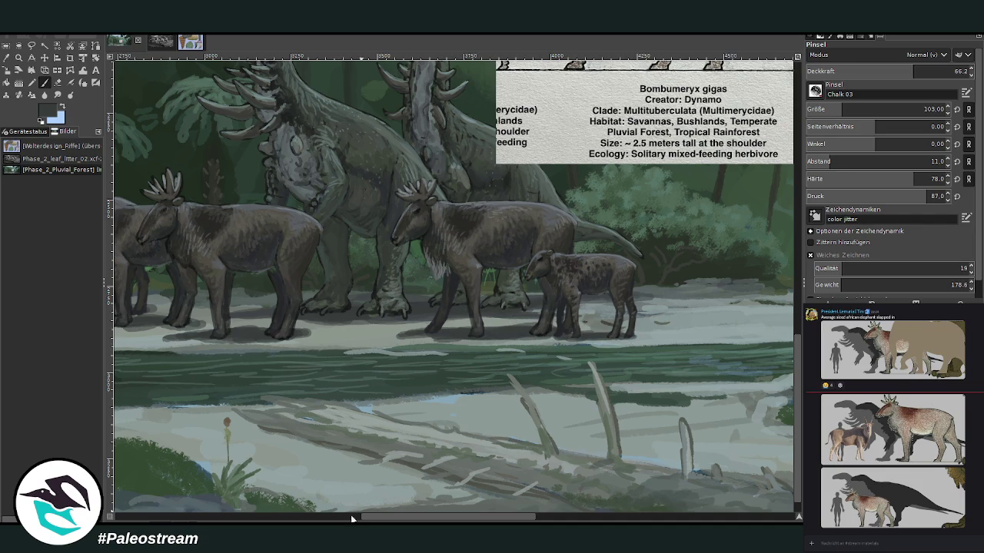
Sample the grey riverbank colour and paint light strokes along the shoreline edge
scroll(352, 519, left, 5)
key(o)
click(366, 348)
scroll(365, 518, left, 2)
scroll(366, 518, left, 2)
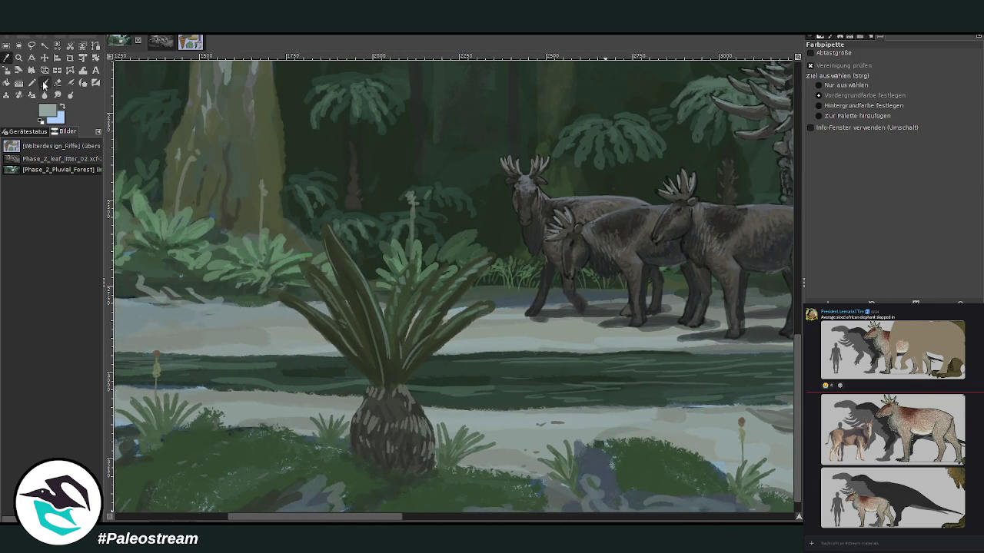
click(44, 83)
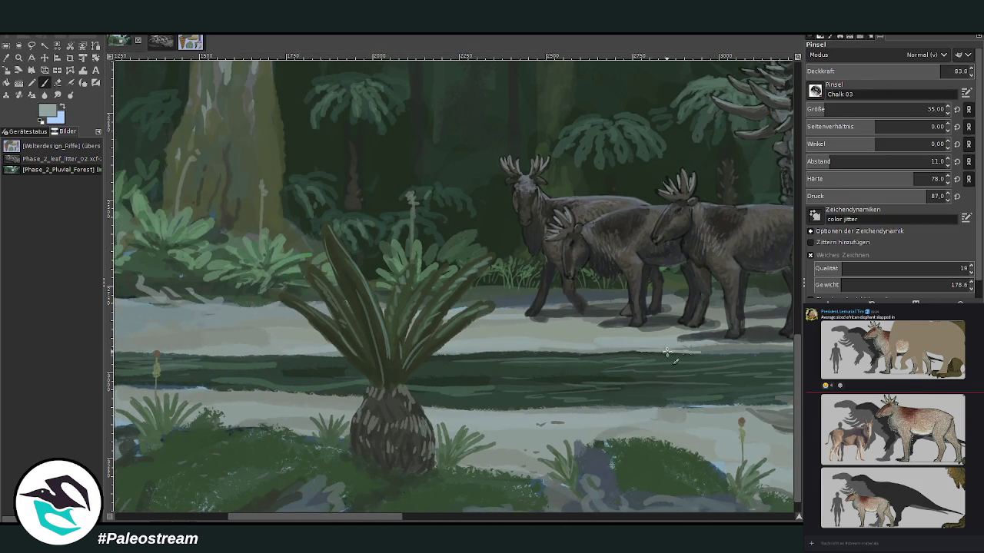
drag(567, 353, 501, 353)
drag(570, 354, 459, 353)
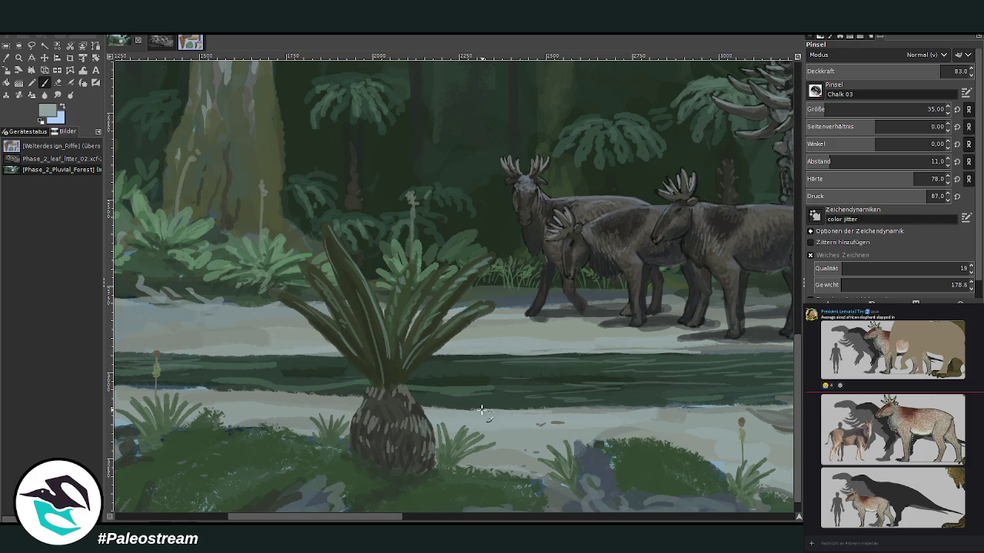
Extend the light grey strokes further along the shoreline on both sides
scroll(546, 480, right, 5)
drag(577, 345, 667, 345)
drag(512, 349, 270, 348)
scroll(500, 520, right, 5)
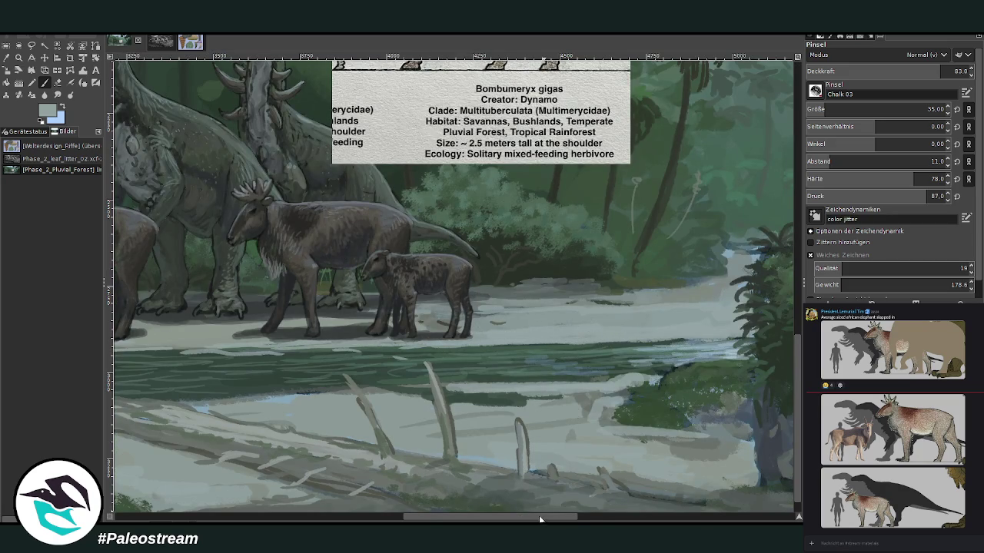
scroll(541, 520, right, 2)
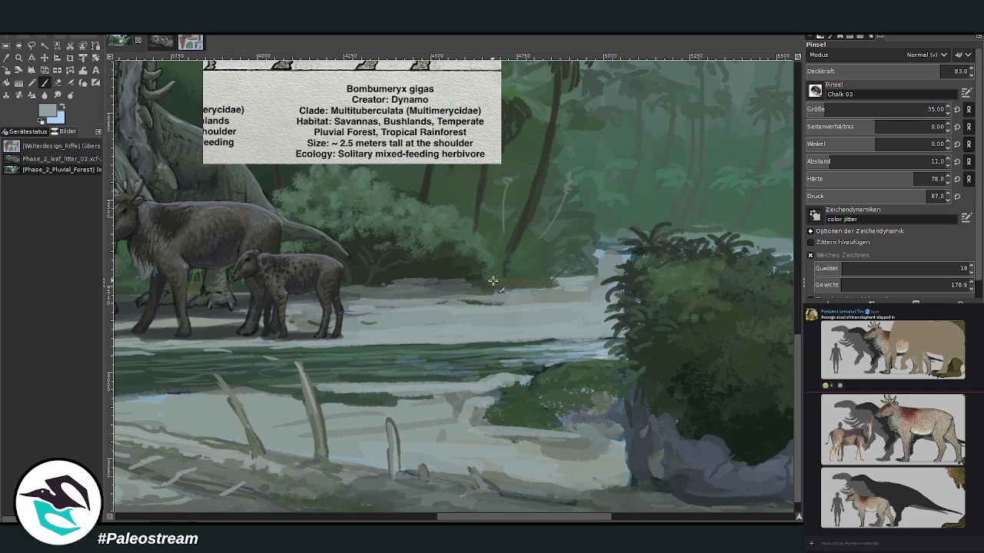
scroll(493, 281, down, 3)
scroll(492, 281, down, 2)
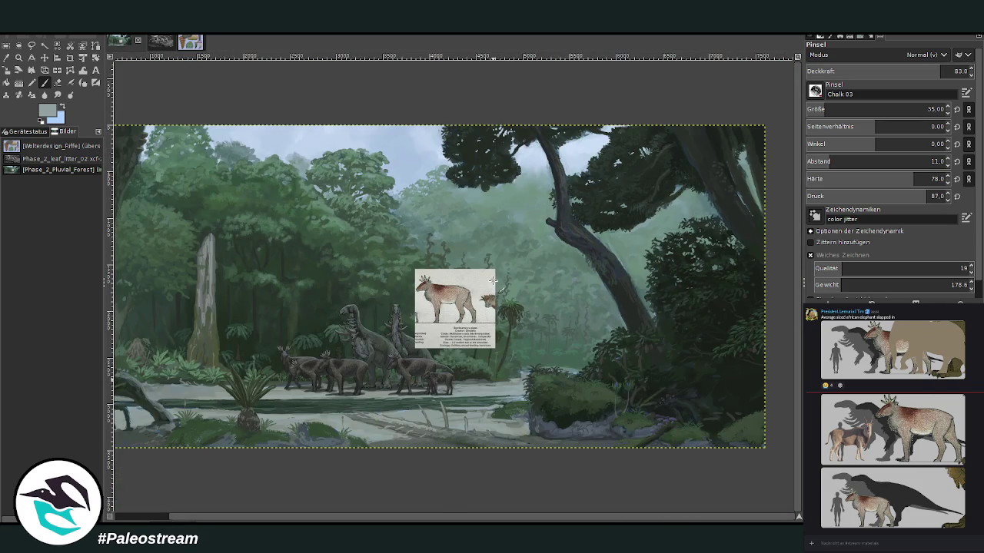
Zoom in on the herd and info card, select the full painting layer, and return to the black Paintbrush
drag(396, 517, 224, 495)
click(18, 57)
drag(245, 209, 590, 474)
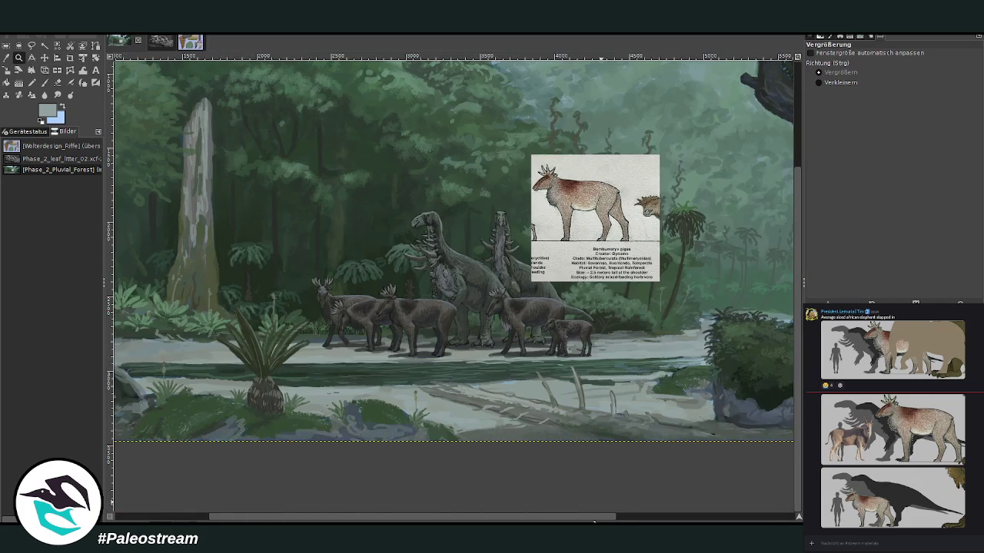
key(minus)
key(minus)
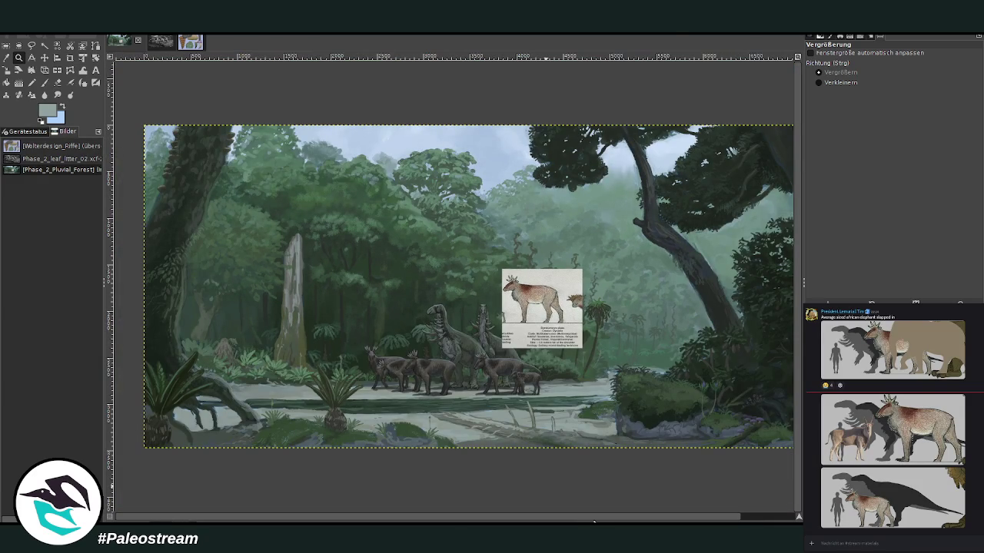
drag(294, 161, 632, 478)
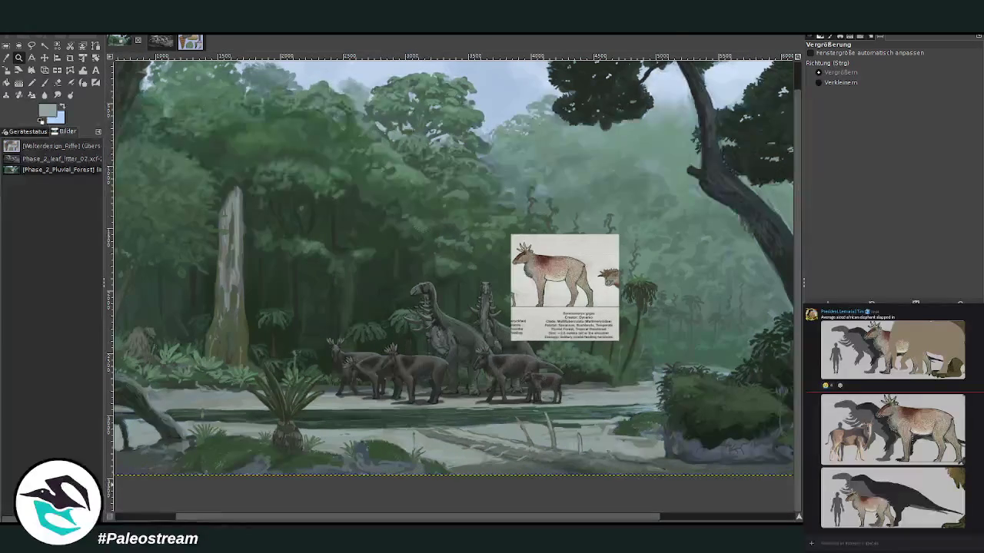
drag(550, 233, 748, 340)
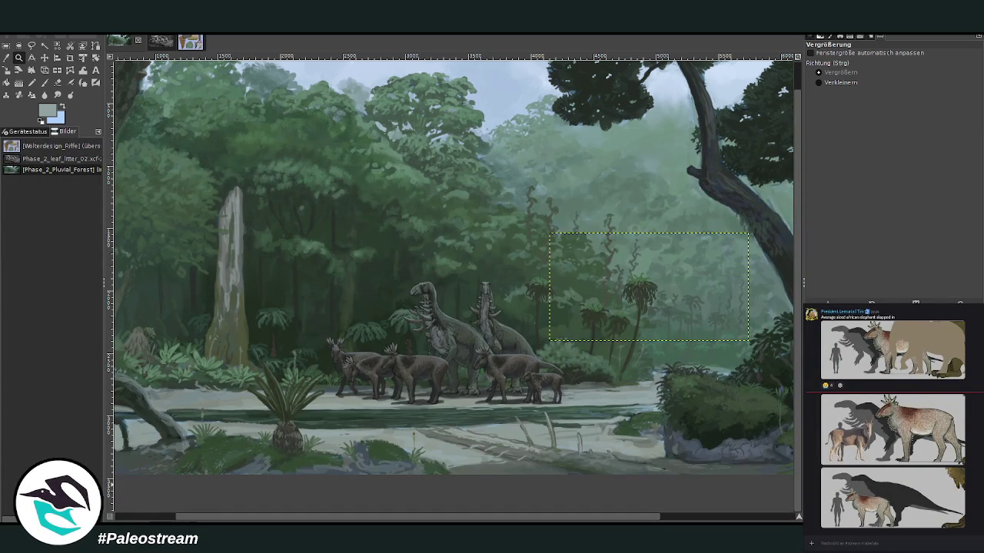
drag(510, 234, 619, 340)
drag(309, 336, 565, 412)
key(ctrl+a)
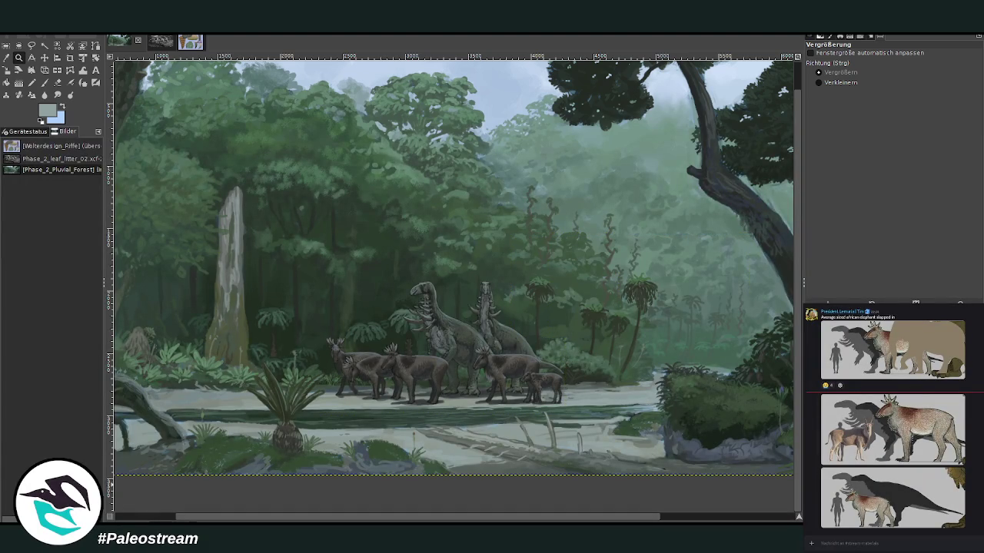
key(p)
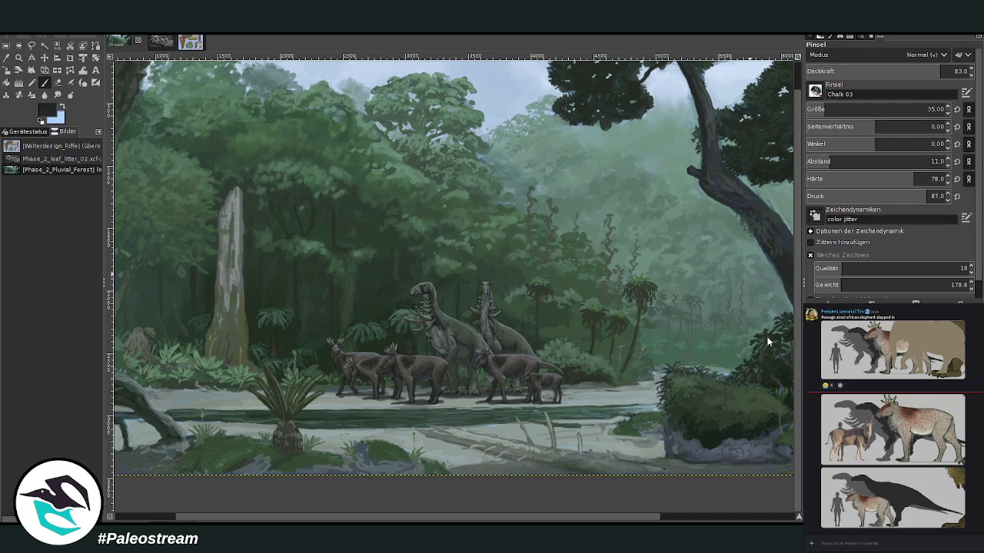
click(828, 110)
click(955, 71)
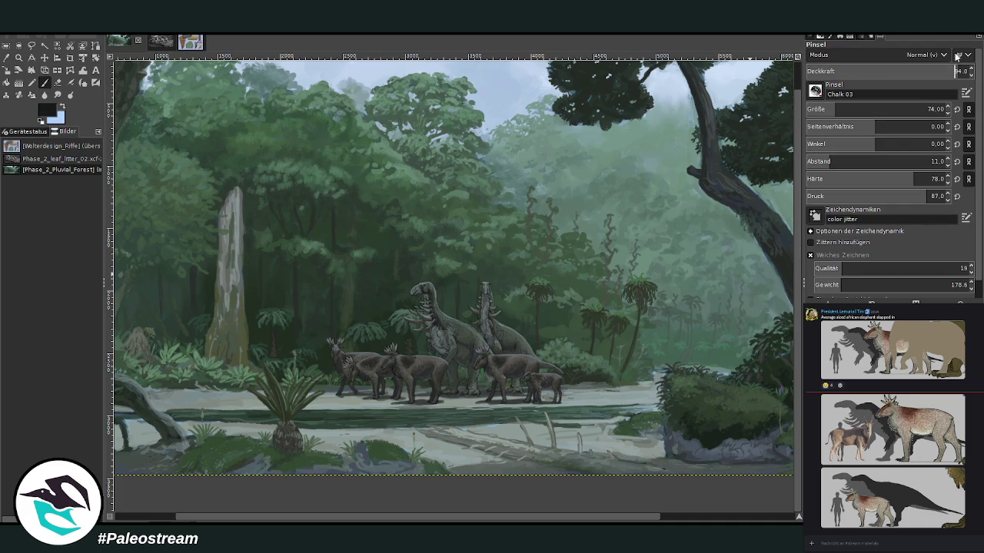
mouse_move(641, 198)
mouse_down()
mouse_move(687, 189)
mouse_move(647, 197)
mouse_up()
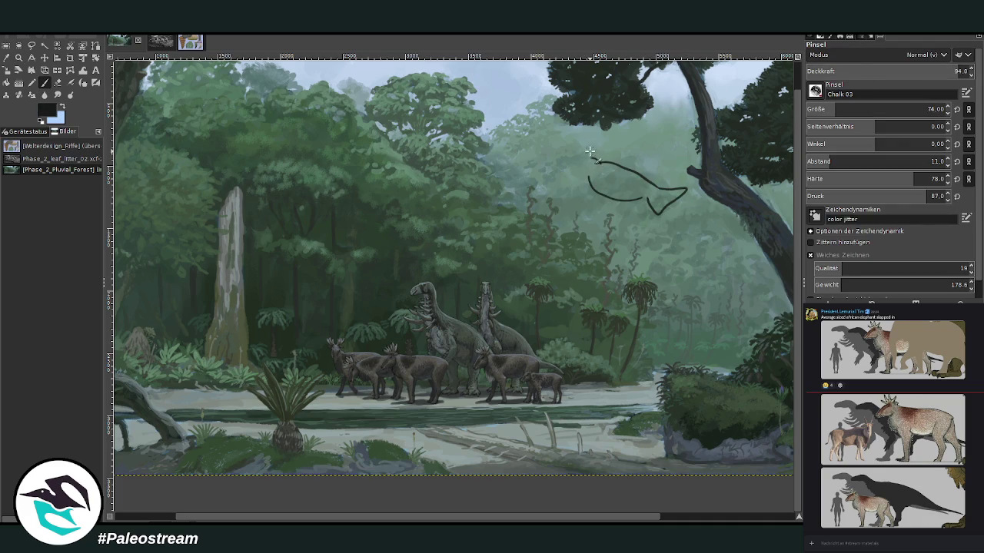
mouse_move(578, 149)
mouse_down()
mouse_move(593, 158)
mouse_move(574, 179)
mouse_up()
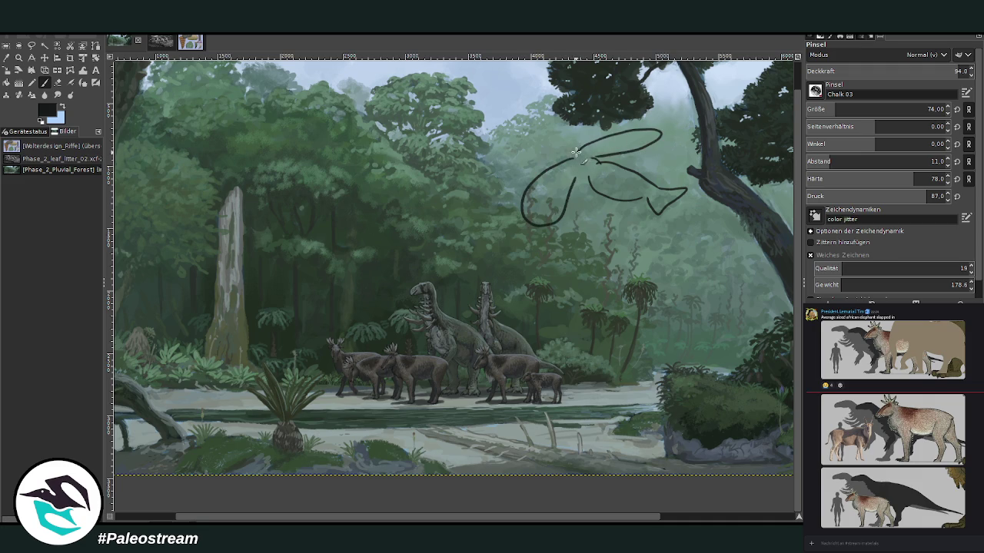
key(ctrl+z)
key(ctrl+z)
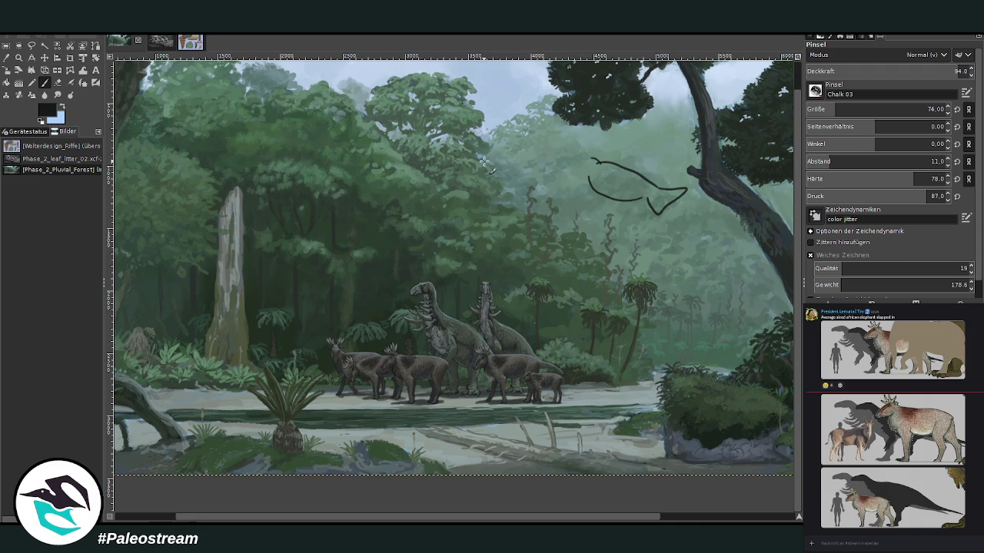
mouse_move(583, 152)
mouse_down()
mouse_move(651, 127)
mouse_move(576, 177)
mouse_up()
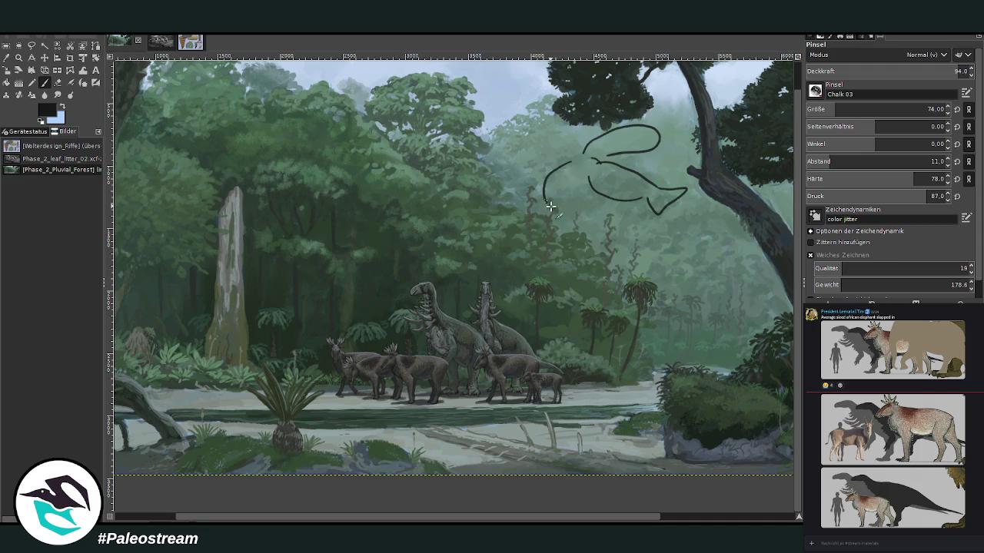
mouse_move(580, 140)
mouse_down()
mouse_move(565, 158)
mouse_move(578, 163)
mouse_up()
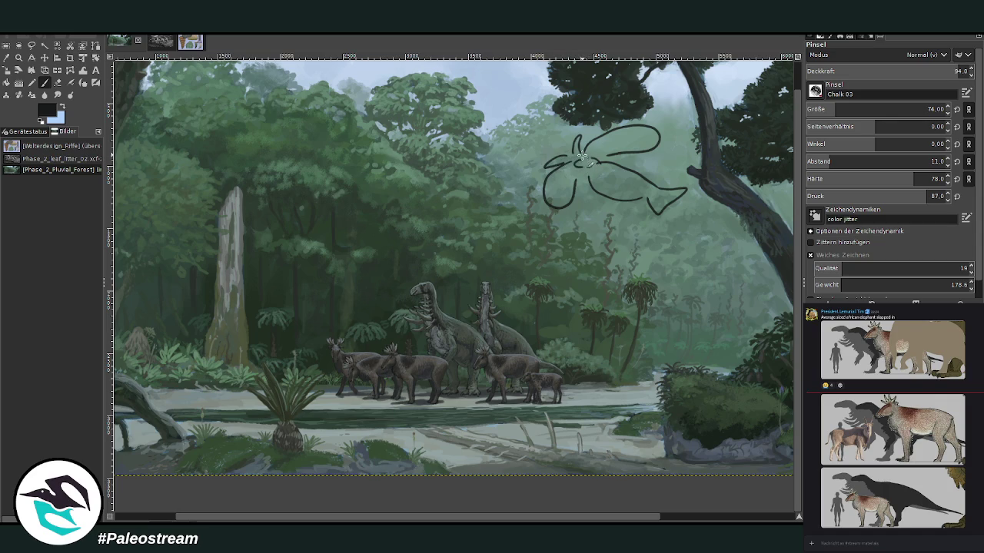
mouse_move(607, 169)
mouse_down()
mouse_move(615, 174)
mouse_move(585, 206)
mouse_up()
key(ctrl+z)
key(ctrl+z)
key(ctrl+z)
key(ctrl+z)
key(ctrl+z)
key(ctrl+z)
key(ctrl+z)
key(ctrl+z)
key(ctrl+z)
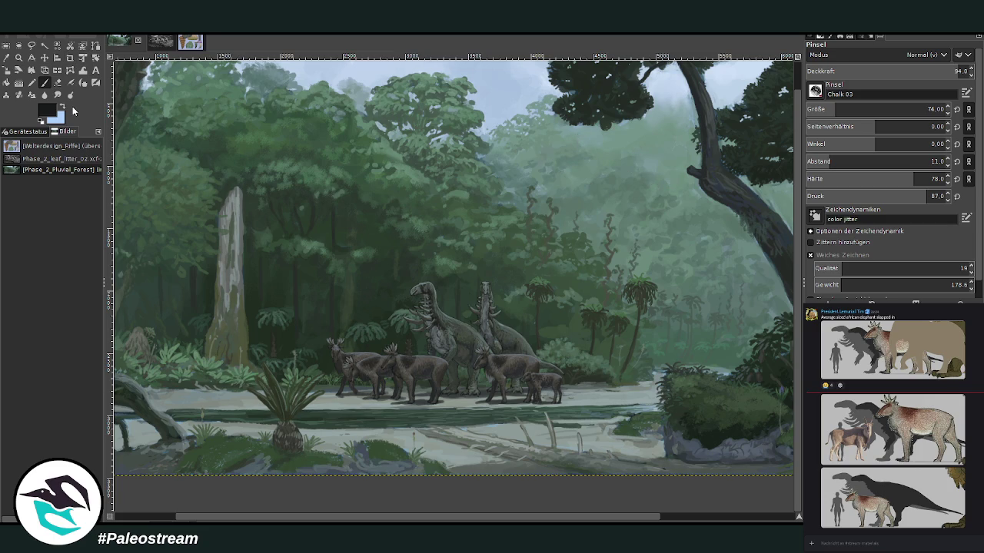
key(minus)
key(minus)
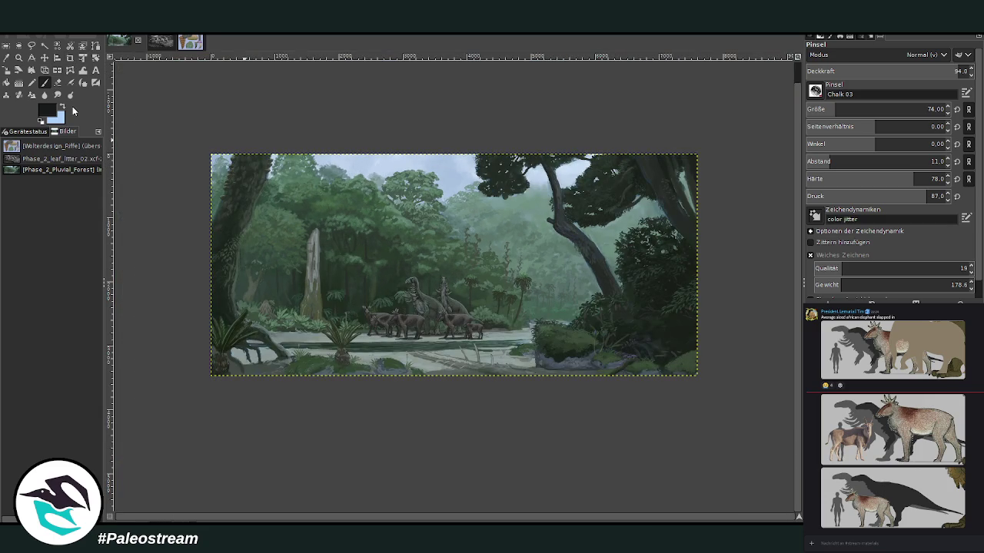
Zoom into the scene centre, toggle the chalicotheres to compare, and retone them bluish-grey
key(z)
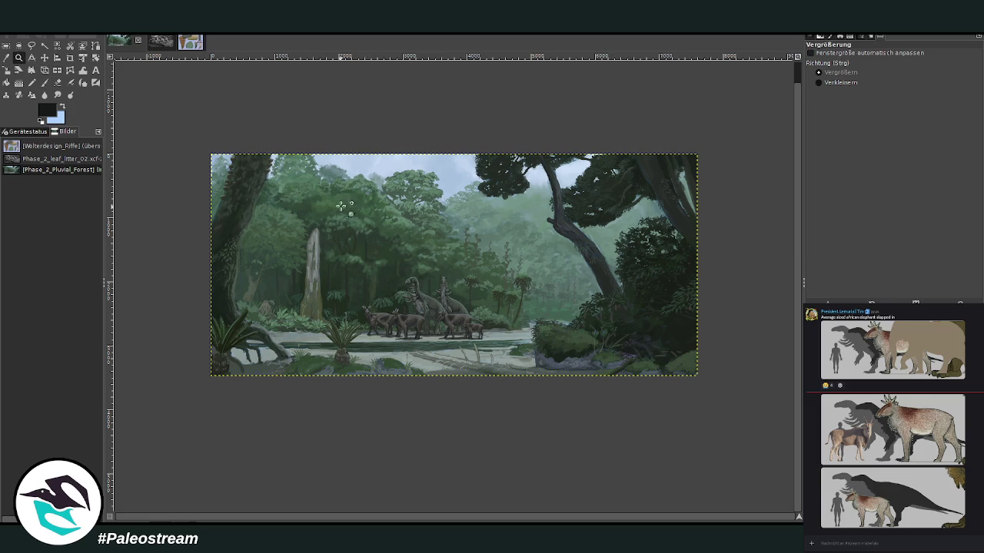
drag(331, 229, 540, 407)
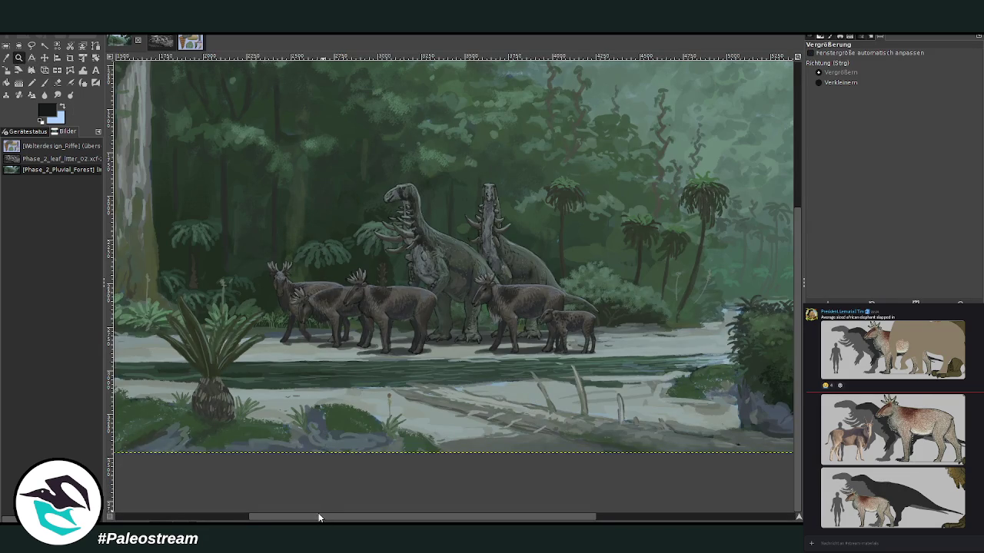
drag(318, 518, 300, 521)
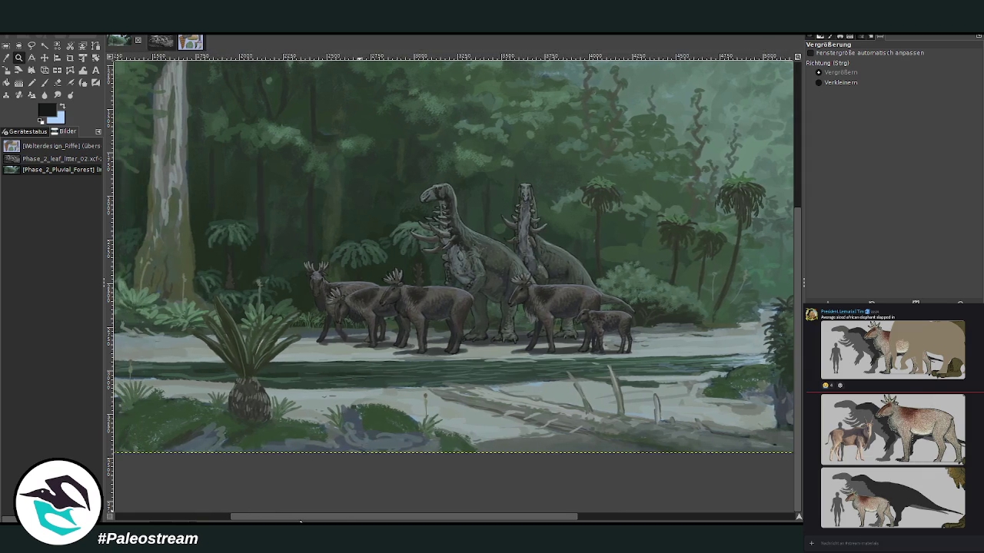
key(Page_Up)
key(ctrl+y)
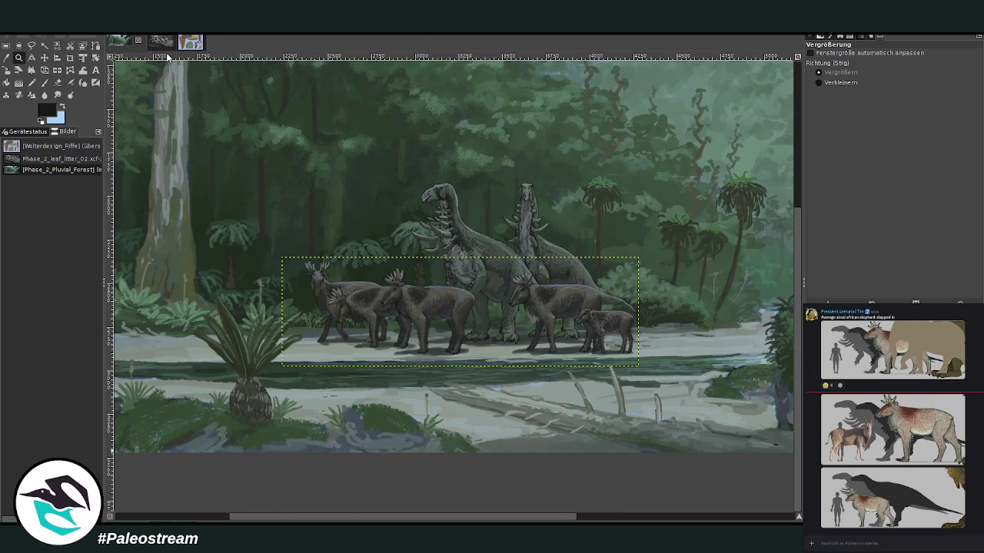
key(ctrl+f)
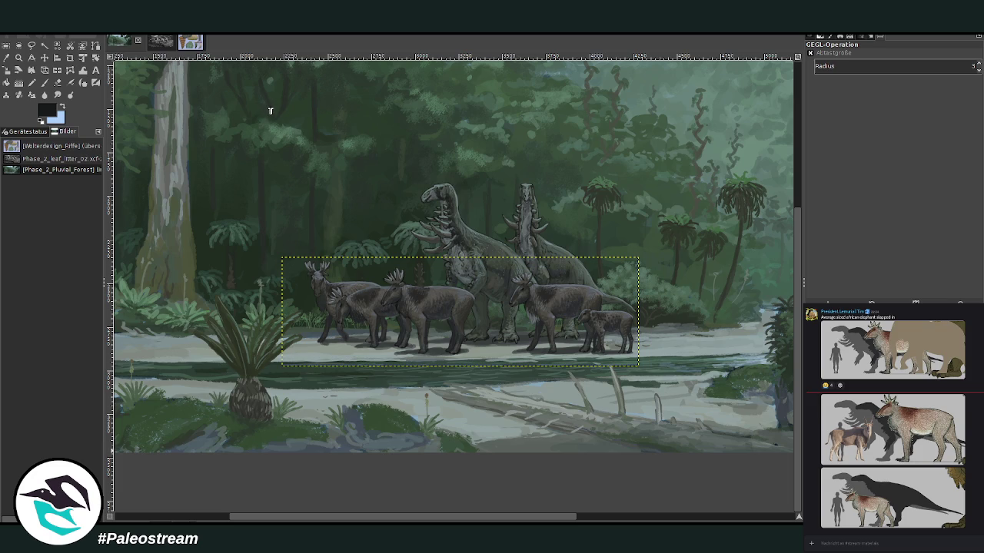
Clear the selection and fit the whole painting in the window with Shift+Ctrl+J
key(ctrl+shift+a)
key(shift+ctrl+j)
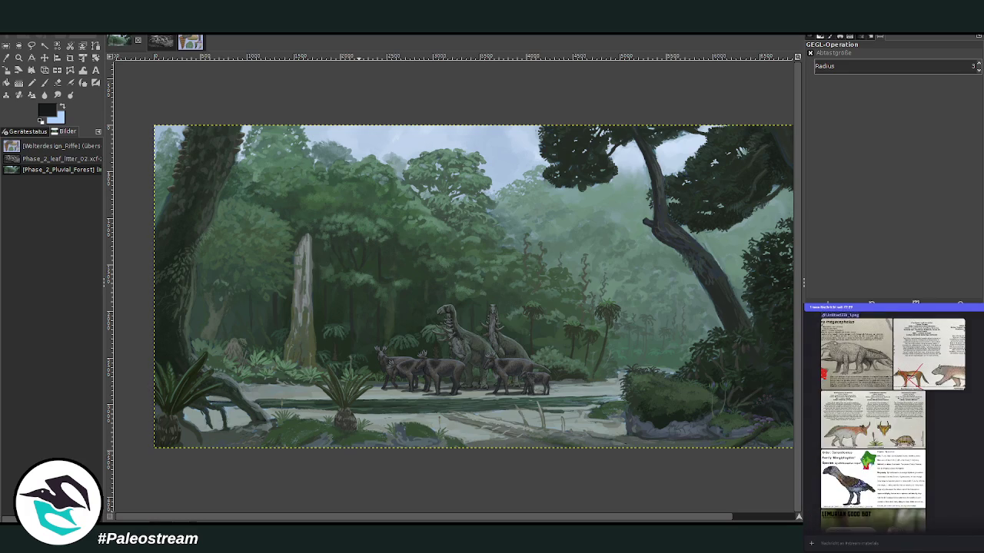
Check the bird picture in the chat, then paste the Gigarail card onto the canvas with the Move tool
scroll(850, 453, up, 3)
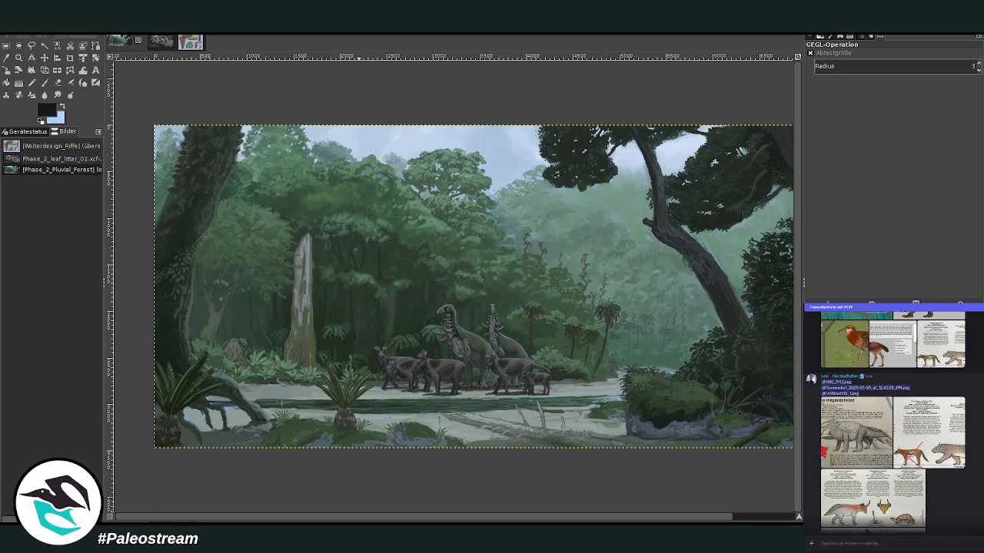
click(850, 453)
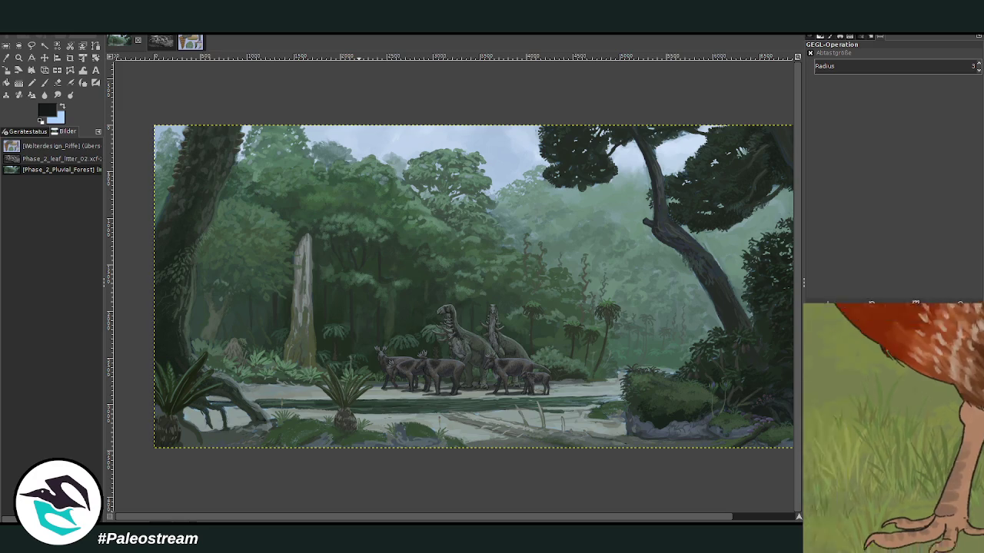
key(Escape)
scroll(891, 423, down, 10)
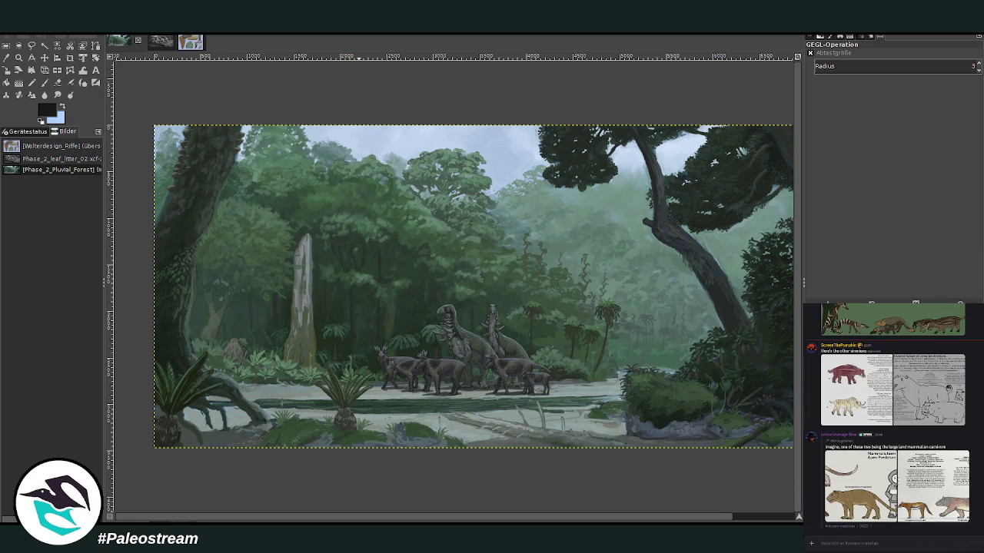
key(m)
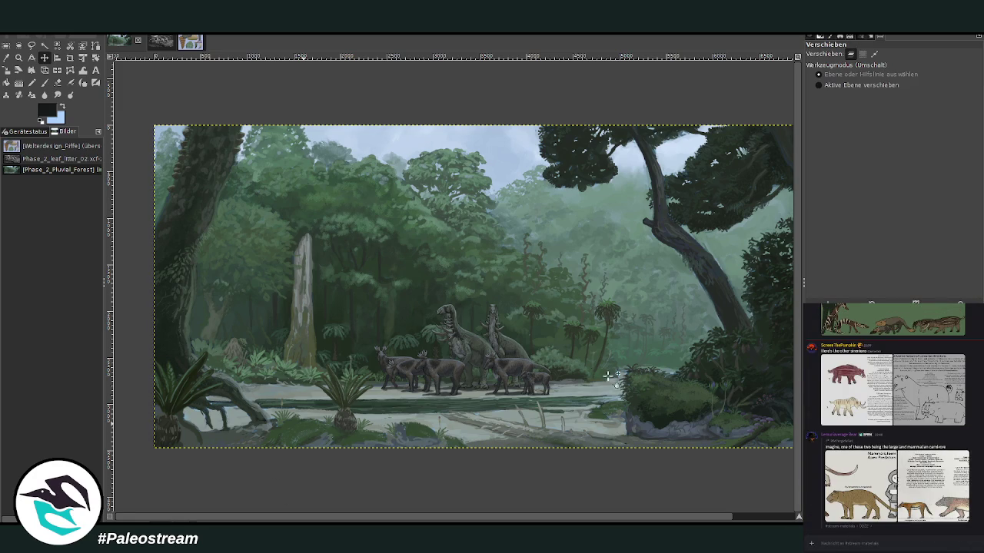
key(ctrl+v)
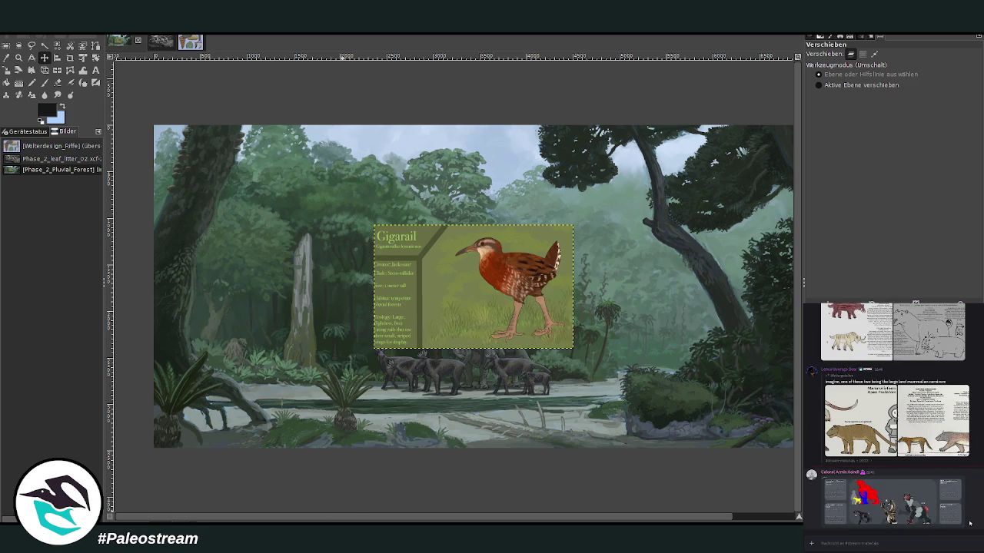
Preview the coloured silhouette drawing, then zoom the view onto the pasted Gigarail card
click(911, 516)
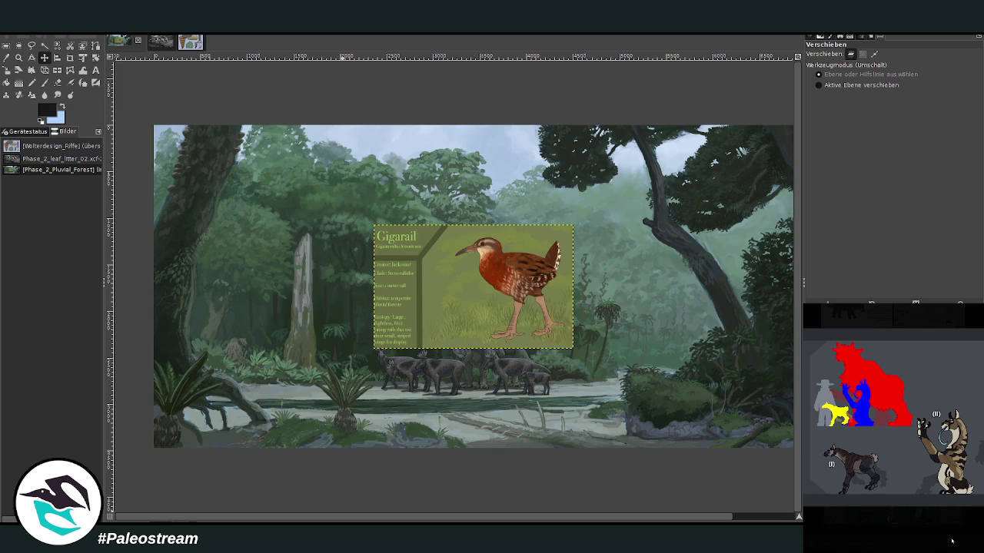
click(952, 541)
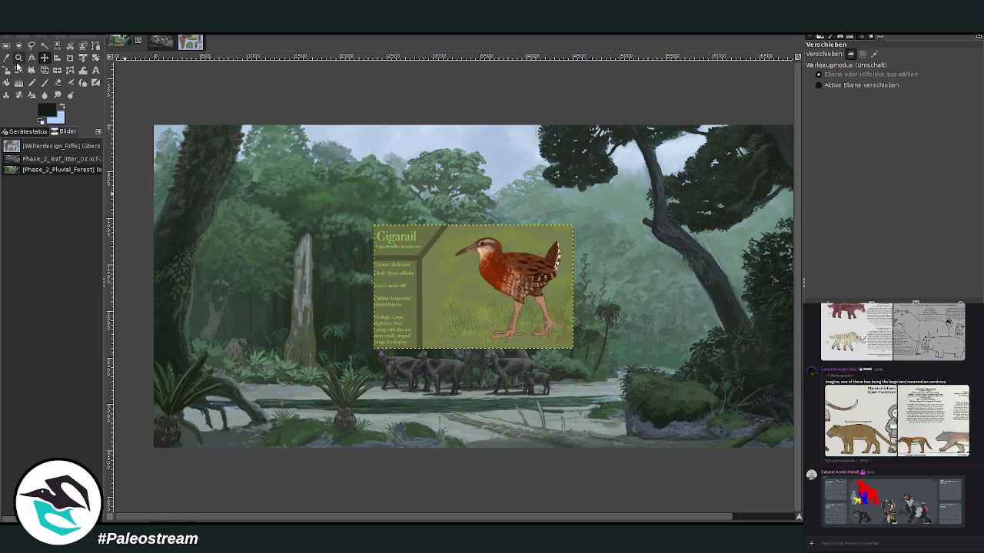
click(20, 57)
drag(362, 223, 583, 358)
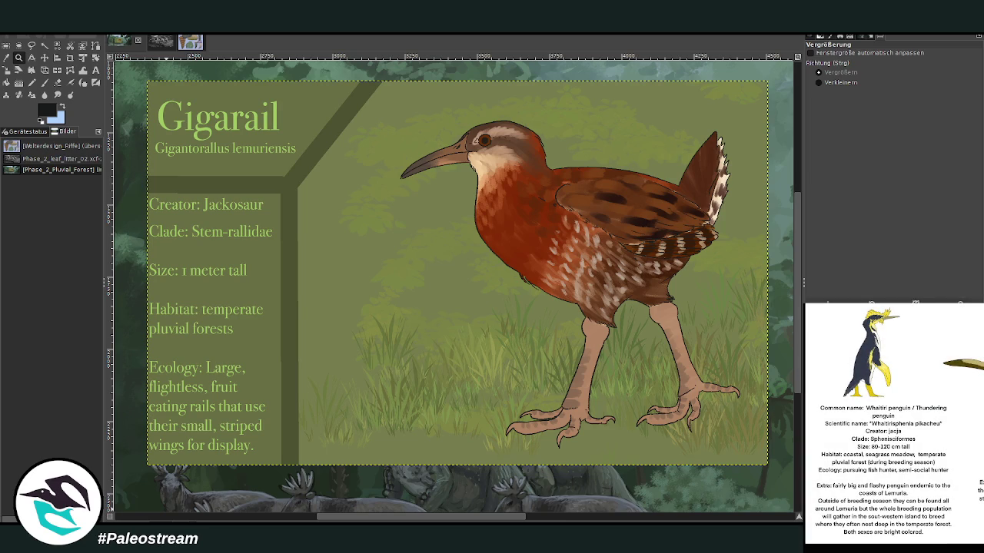
click(974, 482)
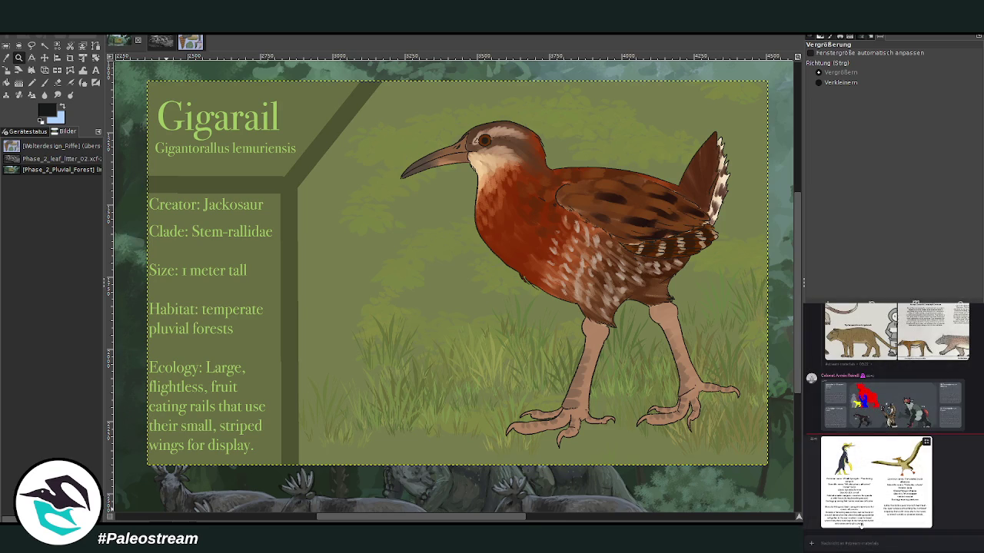
click(854, 529)
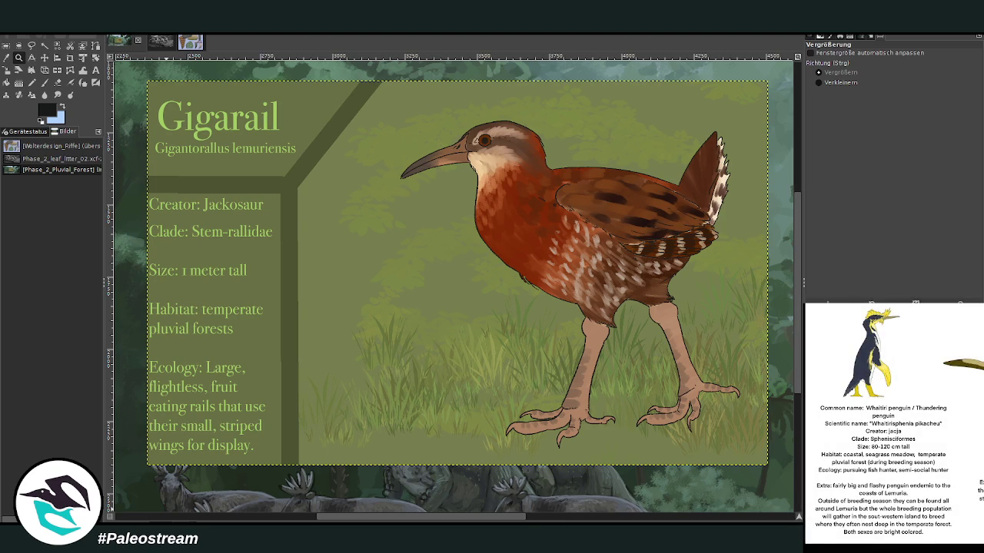
key(Escape)
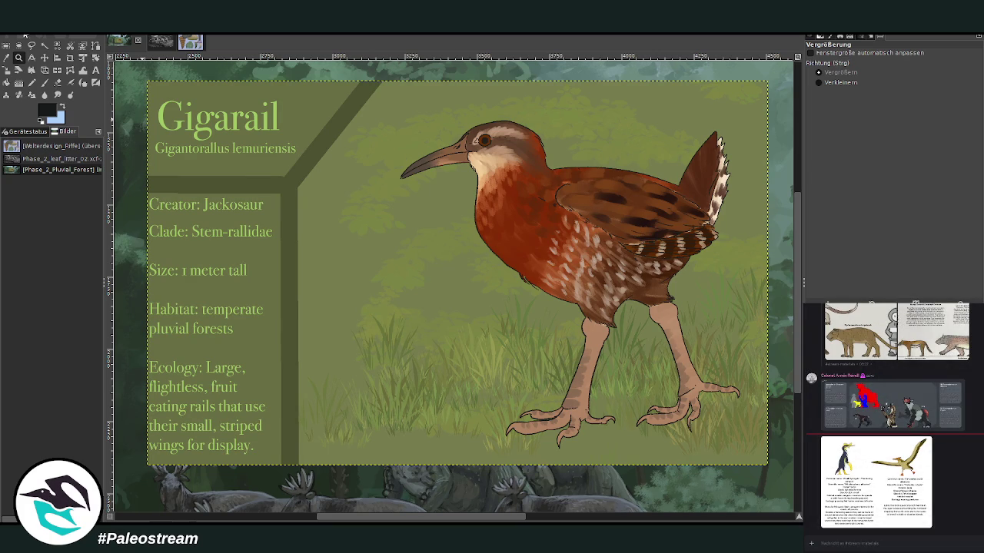
click(70, 58)
Crop the Gigarail card to the rail illustration and scale it to 889 × 815 px
drag(383, 107, 758, 452)
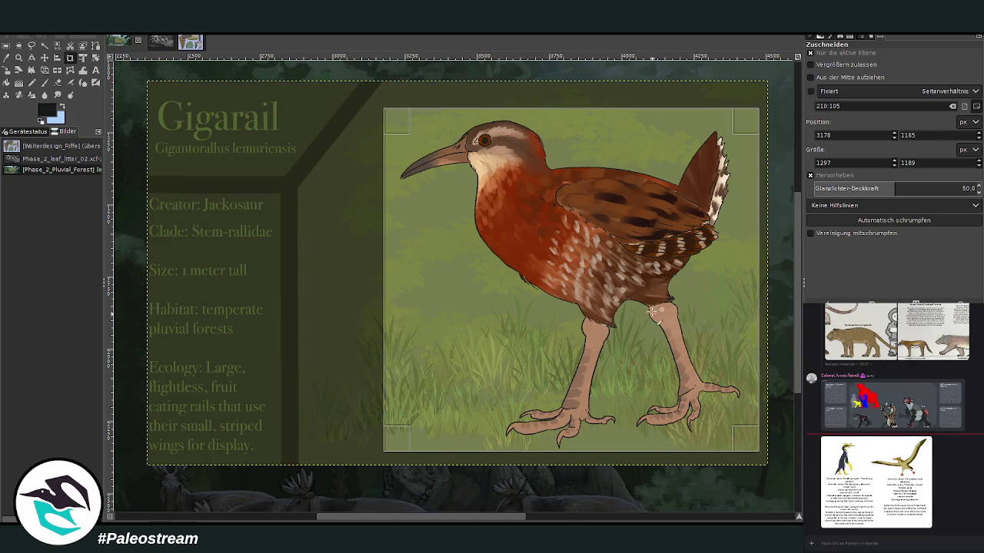
key(Return)
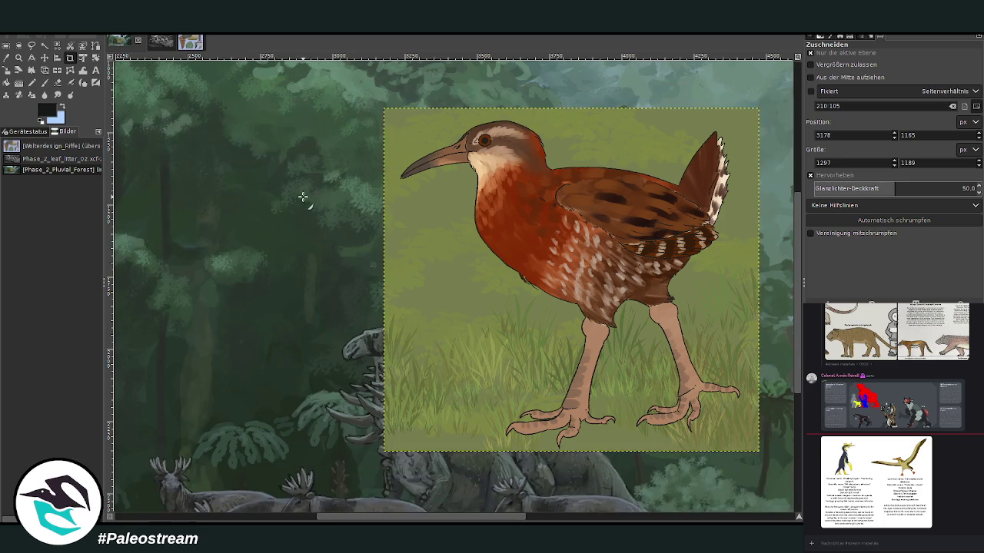
click(7, 70)
click(615, 242)
drag(619, 245, 512, 353)
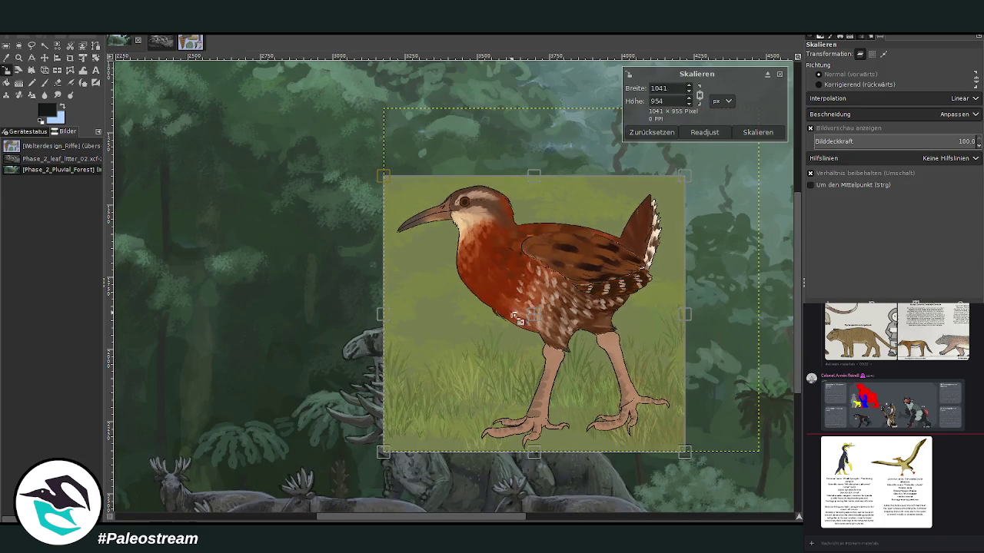
click(758, 132)
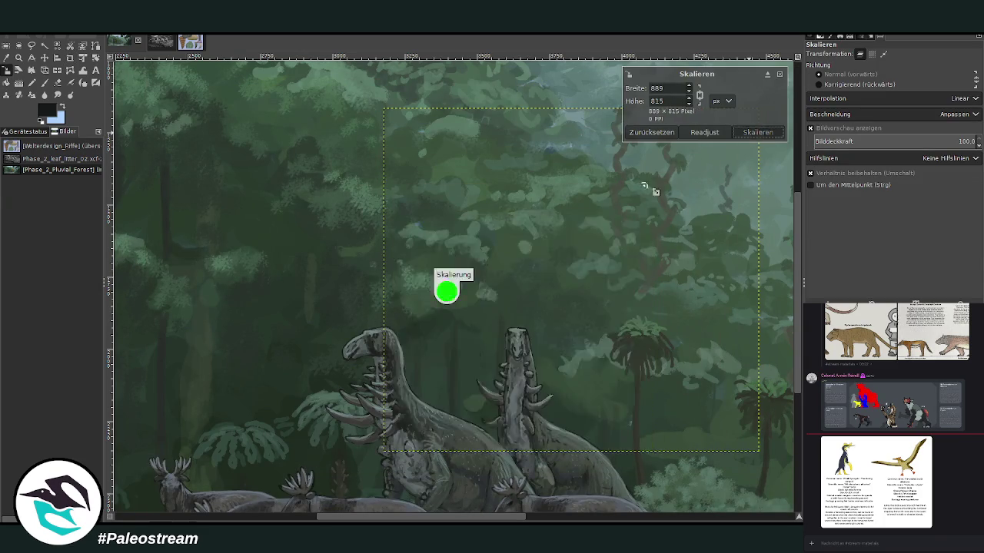
scroll(442, 261, down, 5)
scroll(437, 248, up, 2)
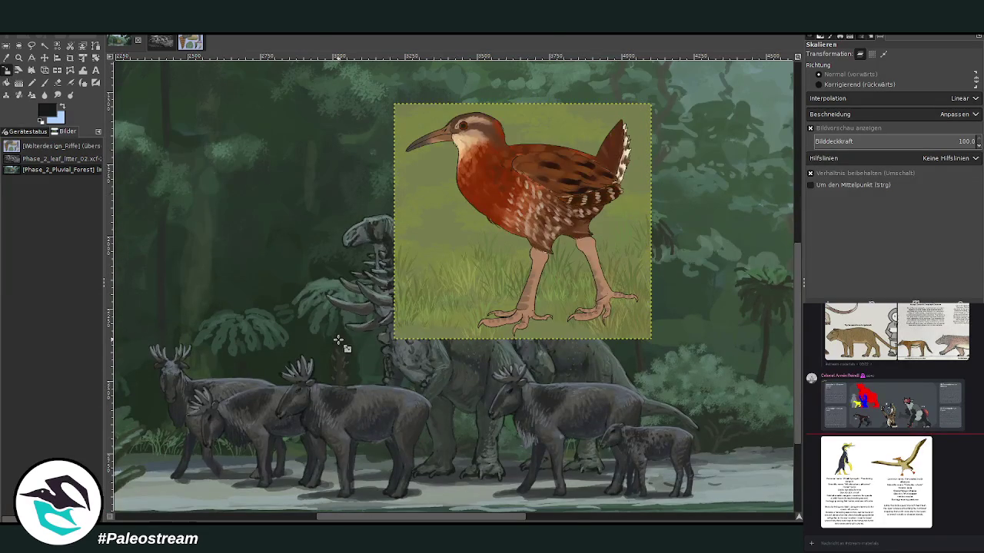
mouse_move(397, 519)
mouse_down()
mouse_move(343, 521)
mouse_move(619, 521)
mouse_up()
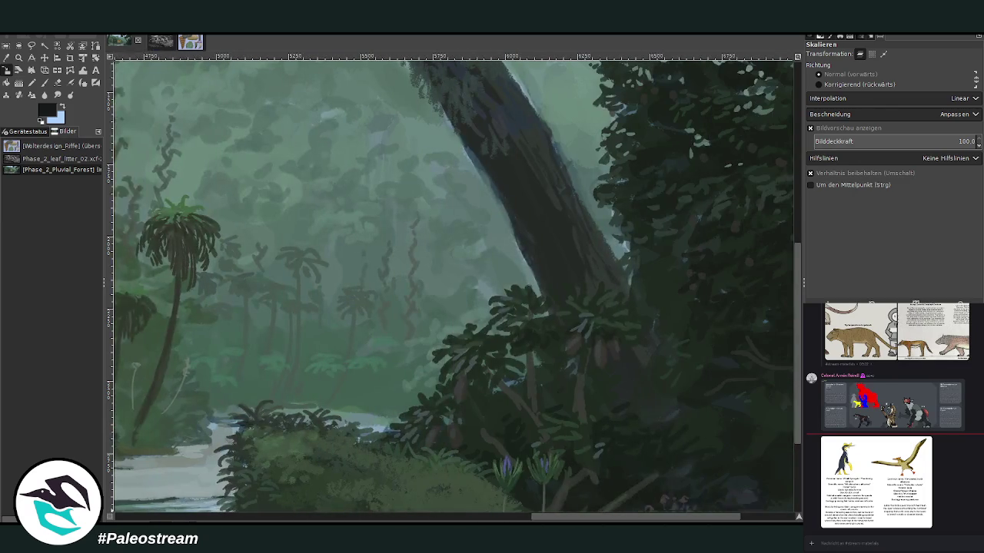
Zoom out to see the bird picture within the forest painting
scroll(517, 445, down, 1)
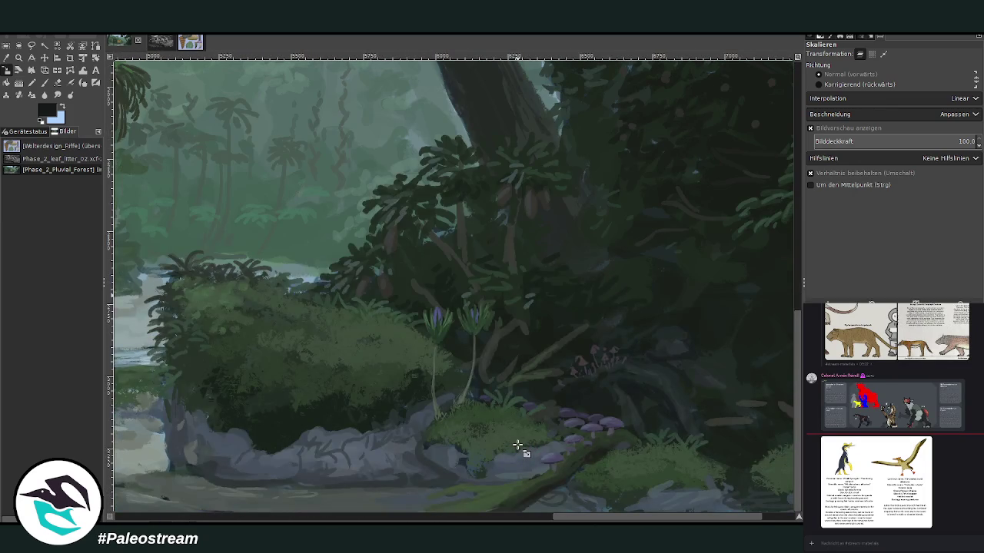
scroll(517, 445, up, 6)
scroll(517, 445, up, 2)
scroll(518, 445, down, 8)
click(19, 57)
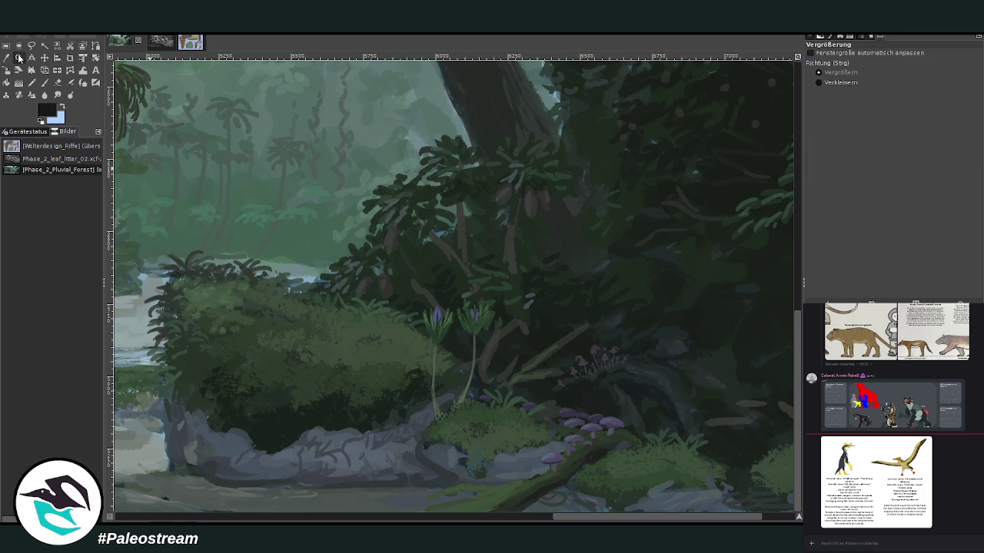
click(840, 82)
click(618, 203)
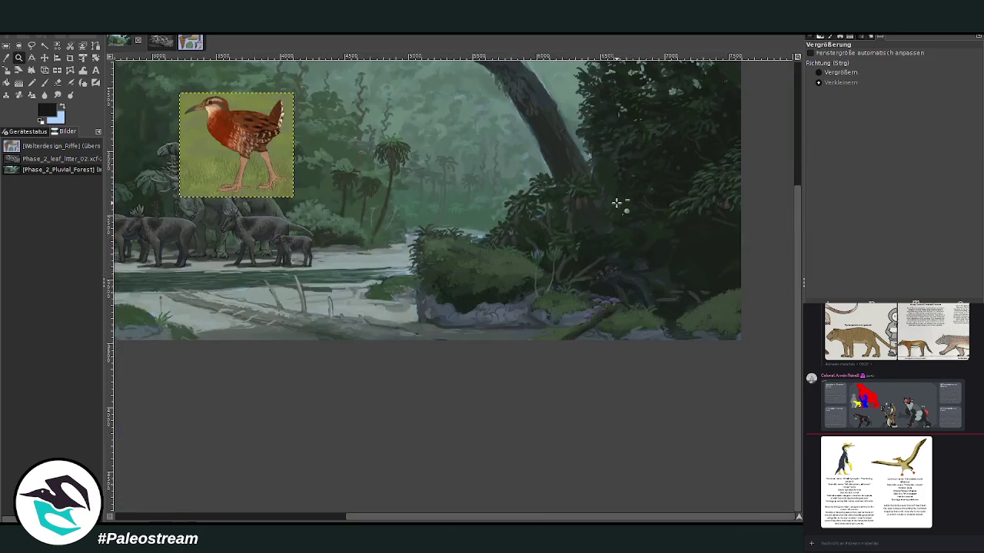
scroll(618, 204, up, 3)
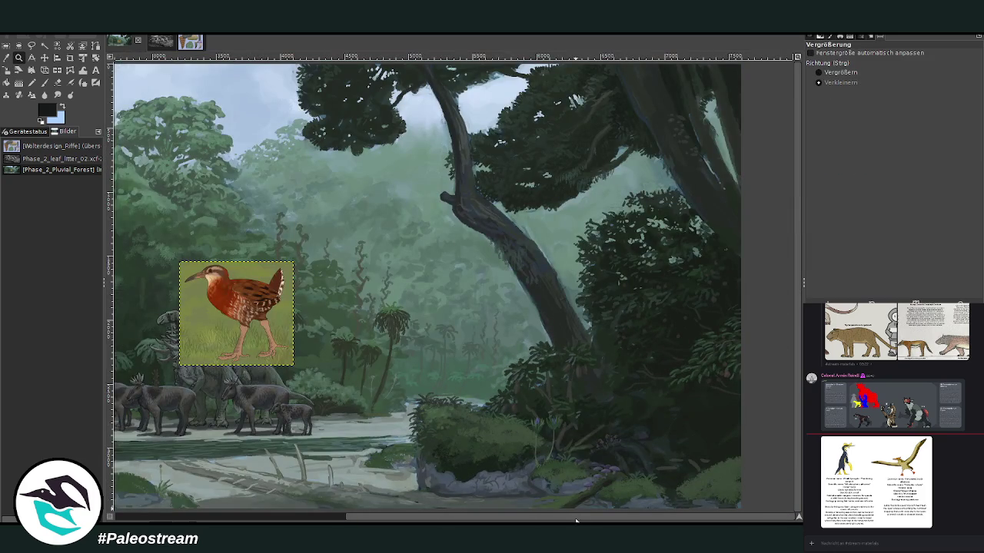
scroll(576, 521, left, 2)
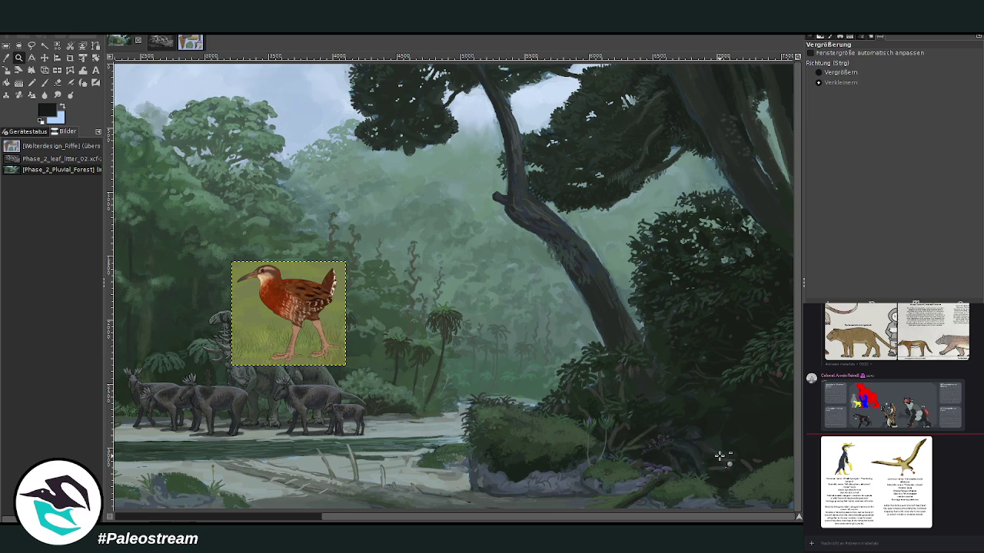
scroll(636, 513, left, 5)
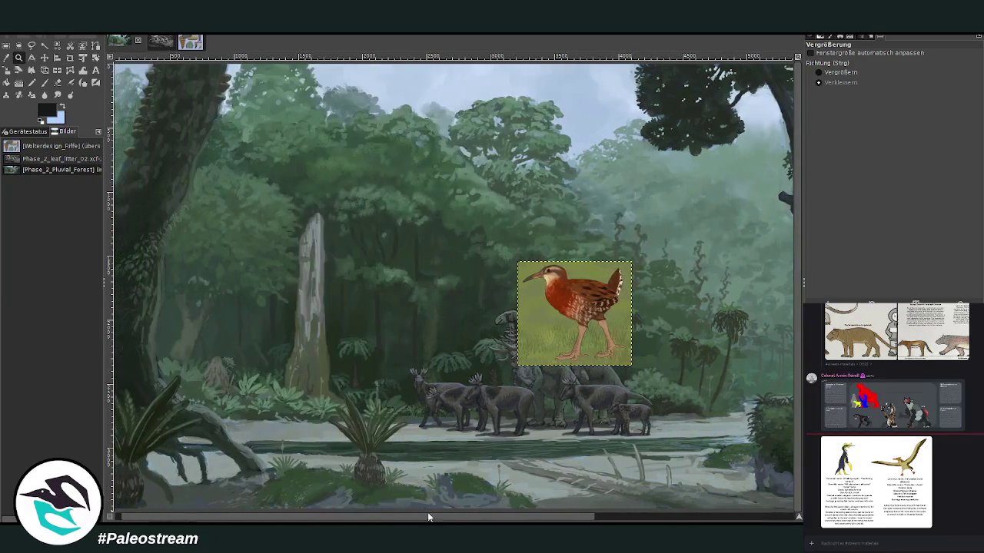
drag(475, 516, 621, 517)
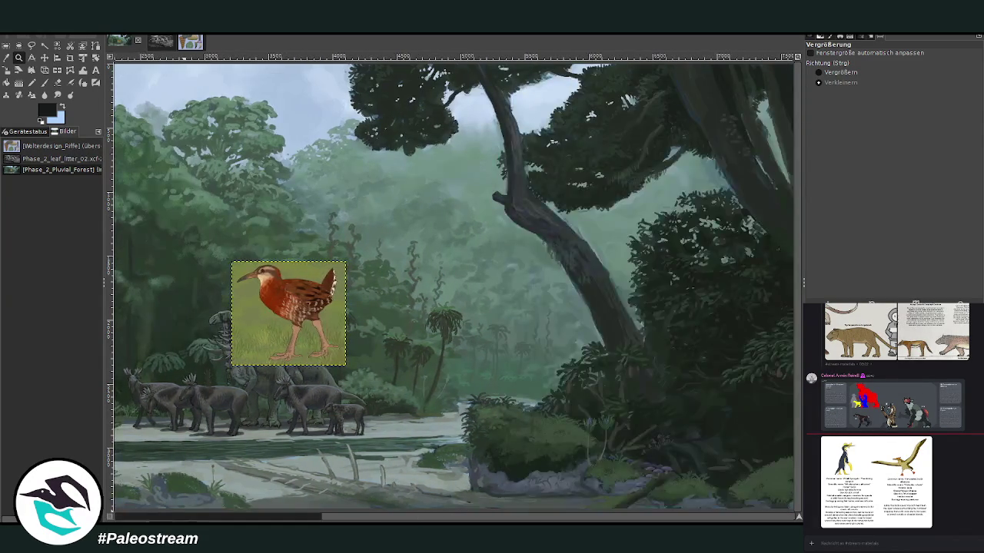
mouse_move(450, 519)
mouse_down()
mouse_move(304, 521)
mouse_move(512, 519)
mouse_up()
Move the bird picture to the painting's centre-right, beside the big tree
click(45, 57)
drag(296, 284, 557, 269)
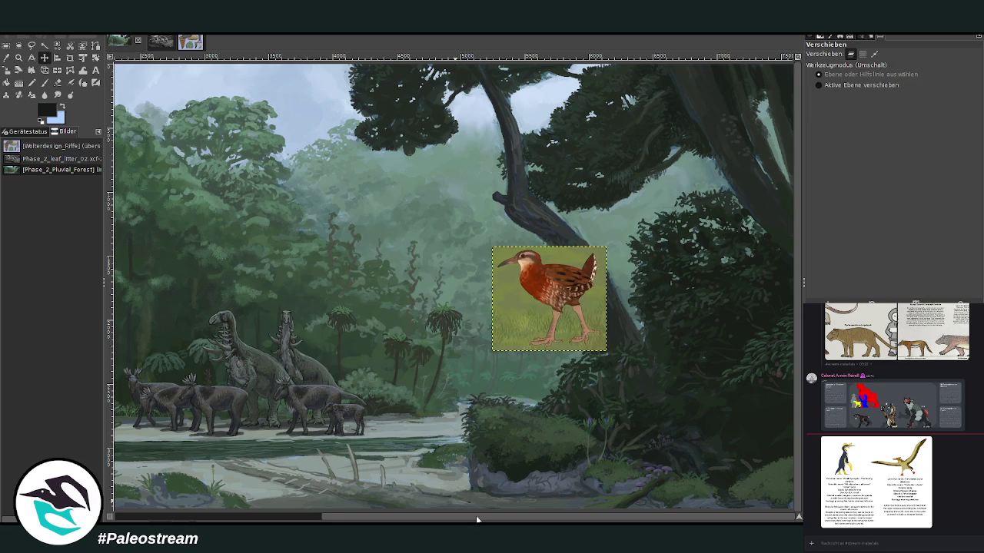
scroll(477, 520, left, 5)
scroll(453, 286, right, 2)
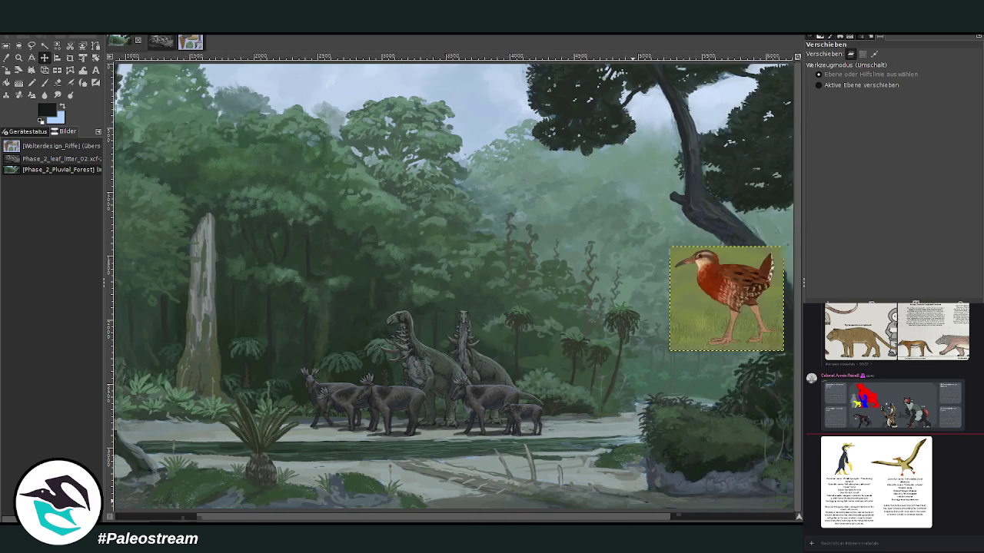
scroll(453, 286, right, 1)
scroll(453, 286, left, 3)
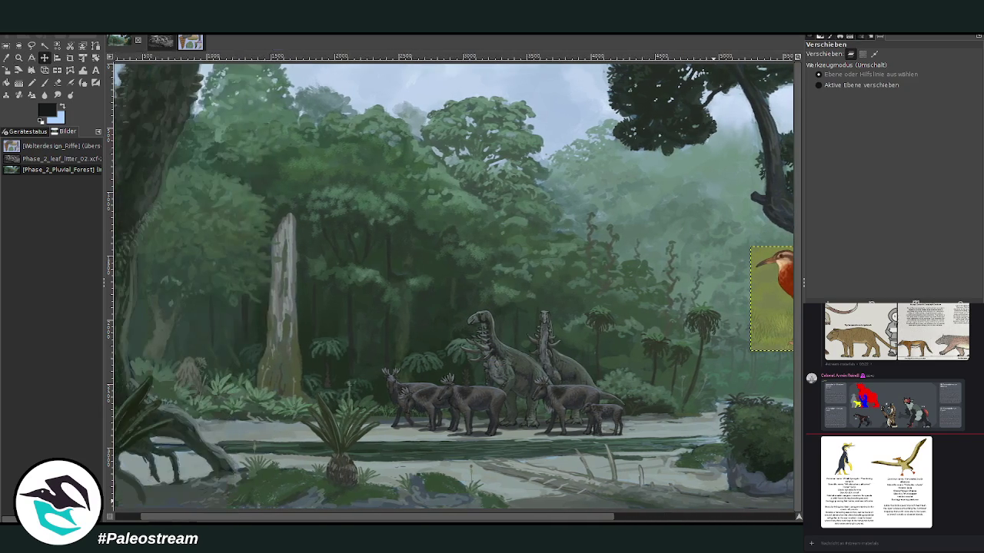
scroll(453, 286, right, 3)
scroll(453, 286, left, 4)
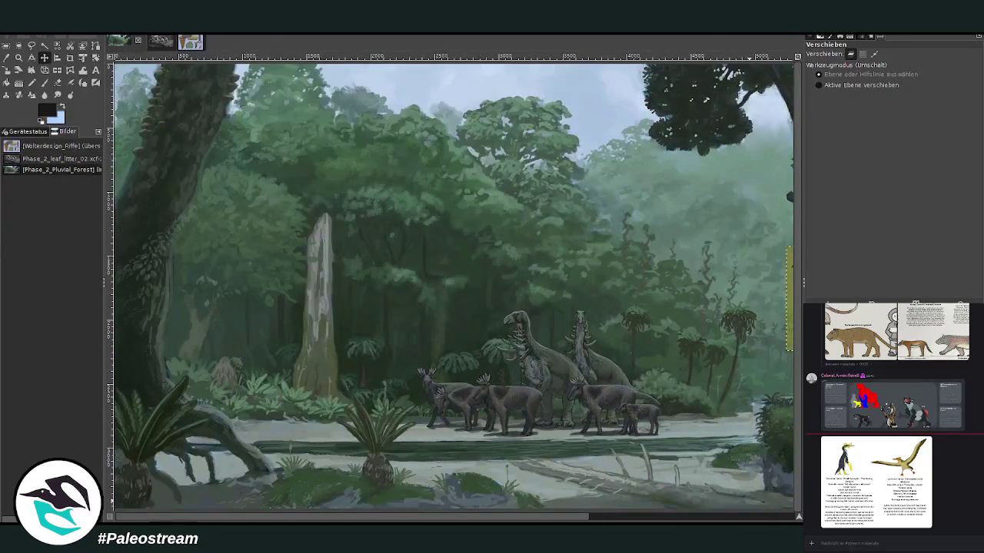
scroll(454, 286, right, 3)
scroll(454, 286, left, 2)
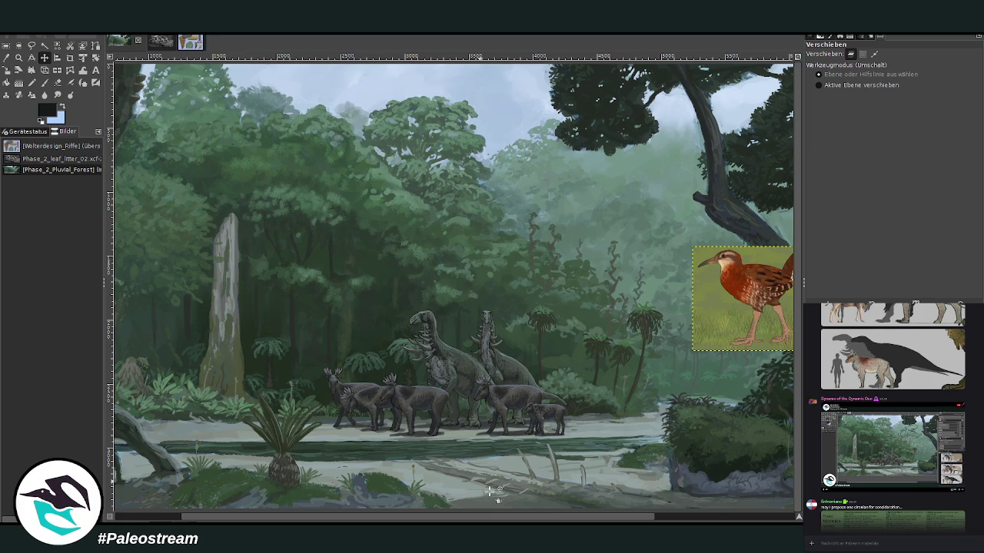
scroll(453, 285, right, 3)
scroll(453, 285, left, 5)
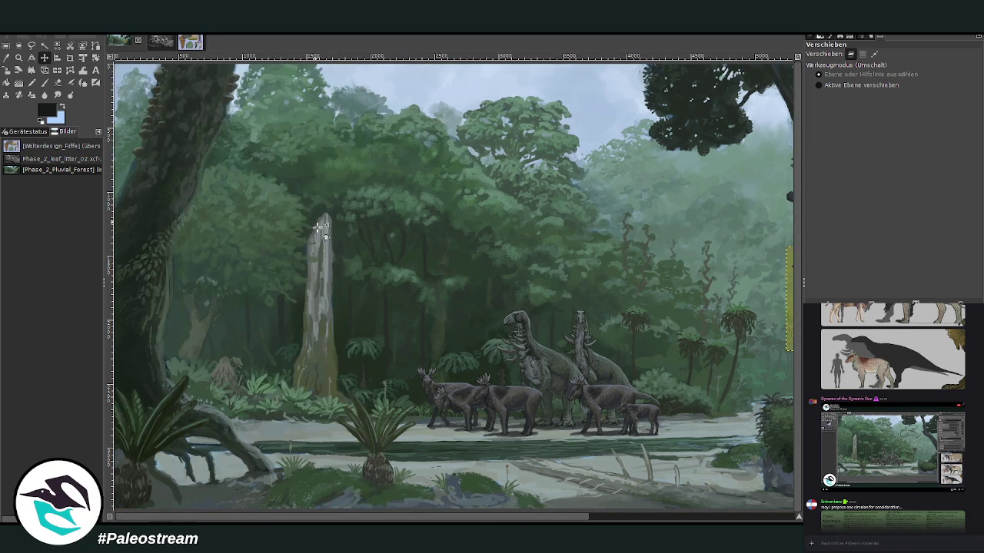
scroll(539, 520, right, 5)
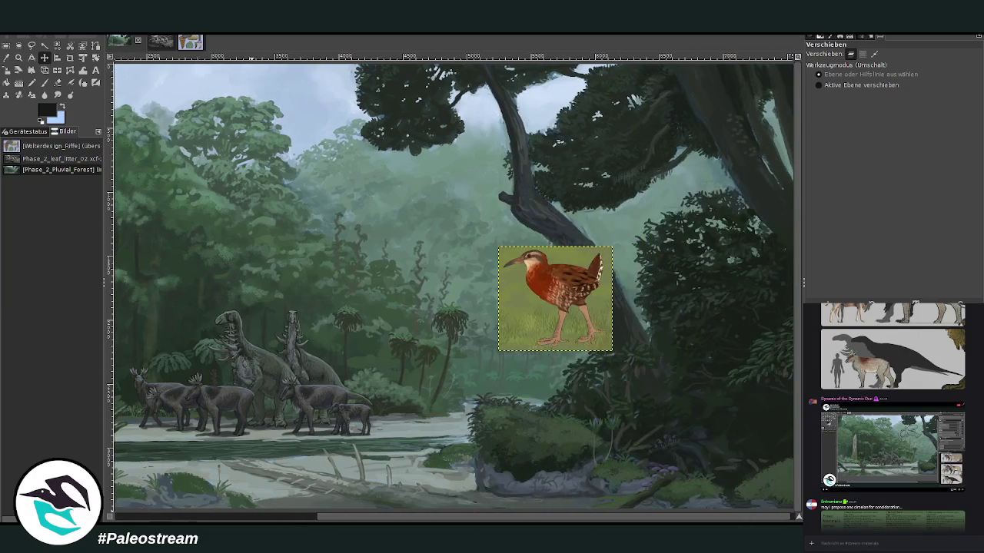
Zoom in on the herd and bird card, then pan across the canvas
click(19, 57)
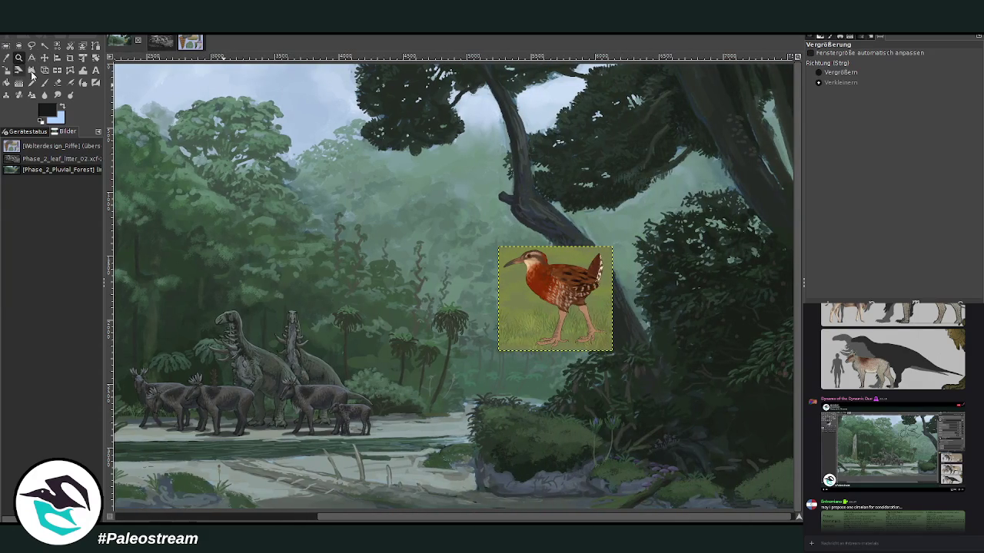
drag(170, 196, 625, 472)
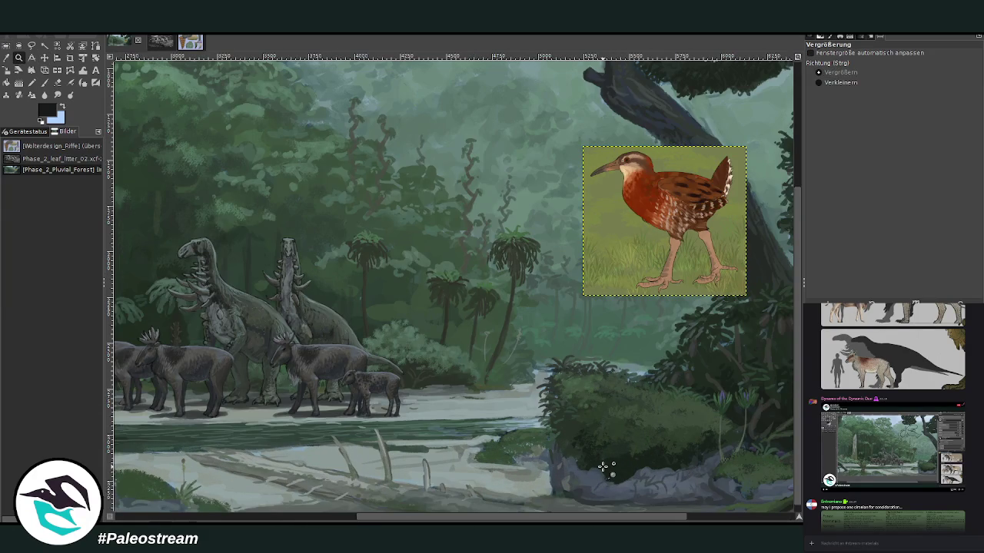
scroll(500, 469, left, 3)
scroll(431, 471, left, 7)
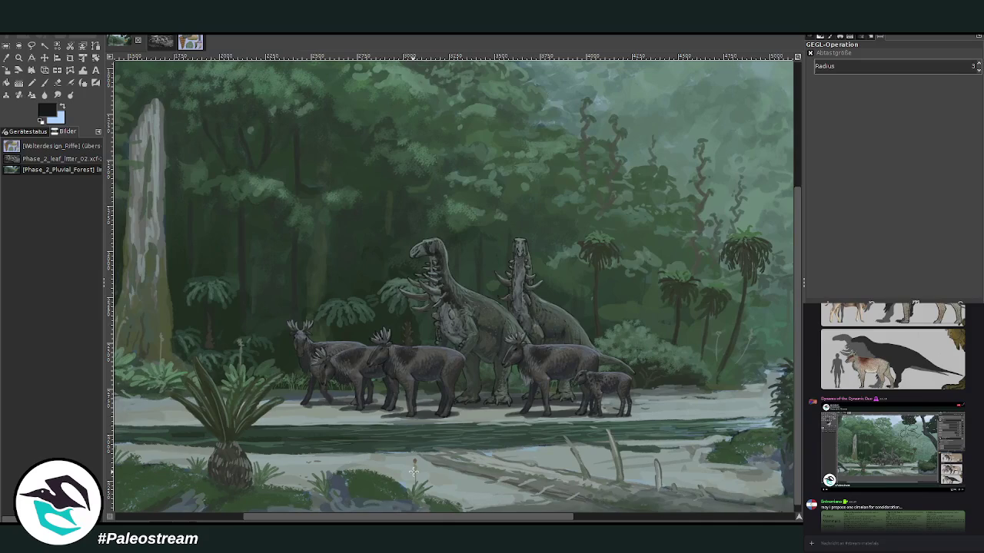
scroll(517, 521, right, 3)
scroll(527, 380, right, 1)
Enlarge the Chalk 03 brush to 89 and sketch the creature's head, neck, back and legs in black
key(p)
drag(852, 110, 873, 109)
drag(938, 70, 953, 71)
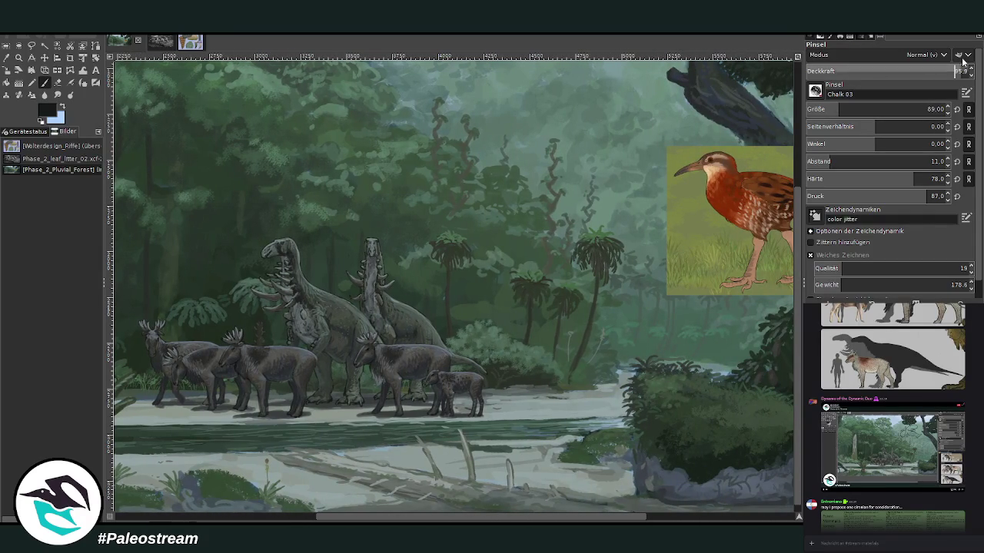
mouse_move(478, 303)
mouse_down()
mouse_move(542, 285)
mouse_move(533, 303)
mouse_move(520, 304)
mouse_move(535, 315)
mouse_move(499, 364)
mouse_up()
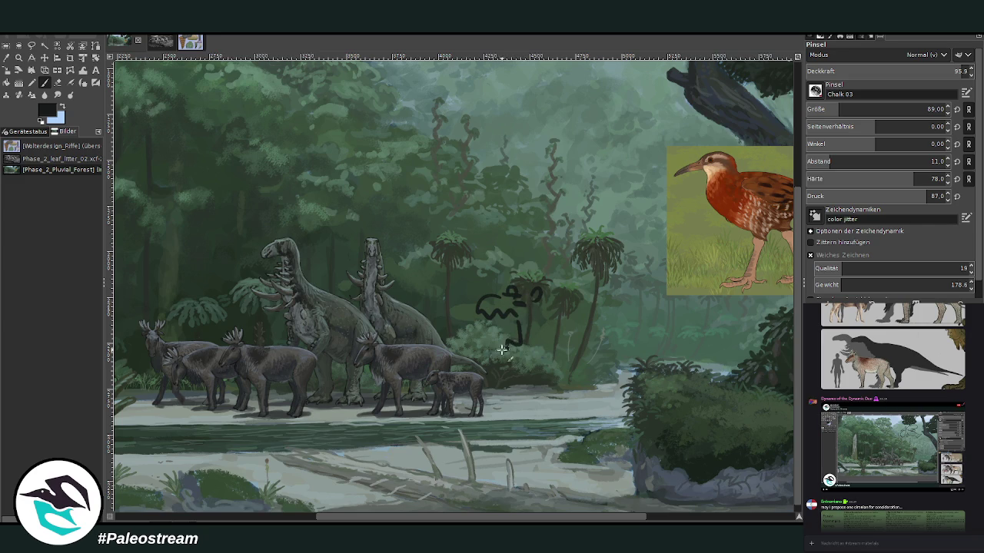
drag(540, 299, 611, 315)
drag(566, 343, 560, 394)
drag(548, 356, 550, 403)
Add the creature's lower front, rear leg, long tail, chest strokes and a red mouth touch
mouse_move(504, 380)
mouse_down()
mouse_move(490, 393)
mouse_move(549, 358)
mouse_up()
mouse_move(601, 305)
mouse_down()
mouse_move(628, 338)
mouse_move(594, 402)
mouse_move(615, 398)
mouse_up()
mouse_move(626, 332)
mouse_down()
mouse_move(717, 312)
mouse_move(629, 369)
mouse_up()
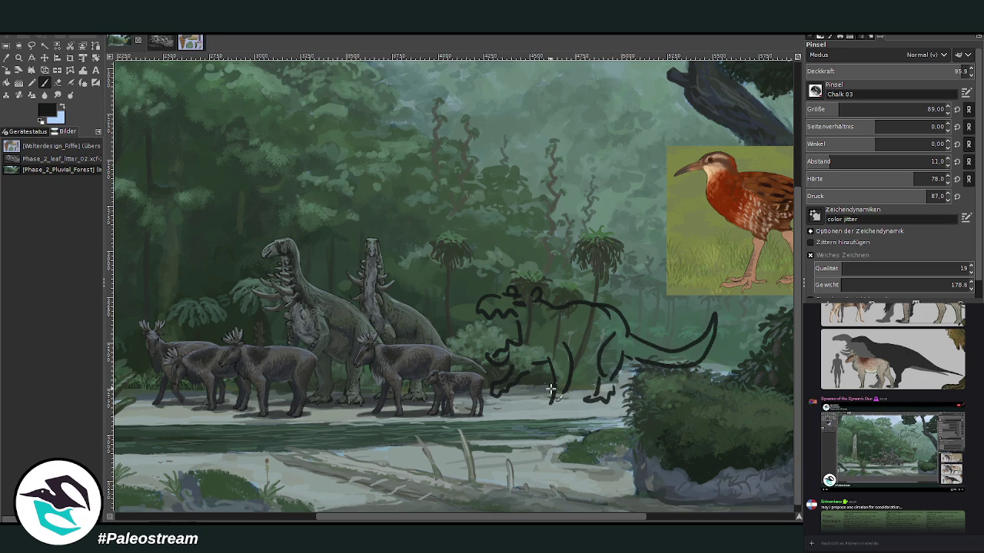
mouse_move(513, 343)
mouse_down()
mouse_move(488, 338)
mouse_move(498, 351)
mouse_up()
drag(519, 301, 510, 305)
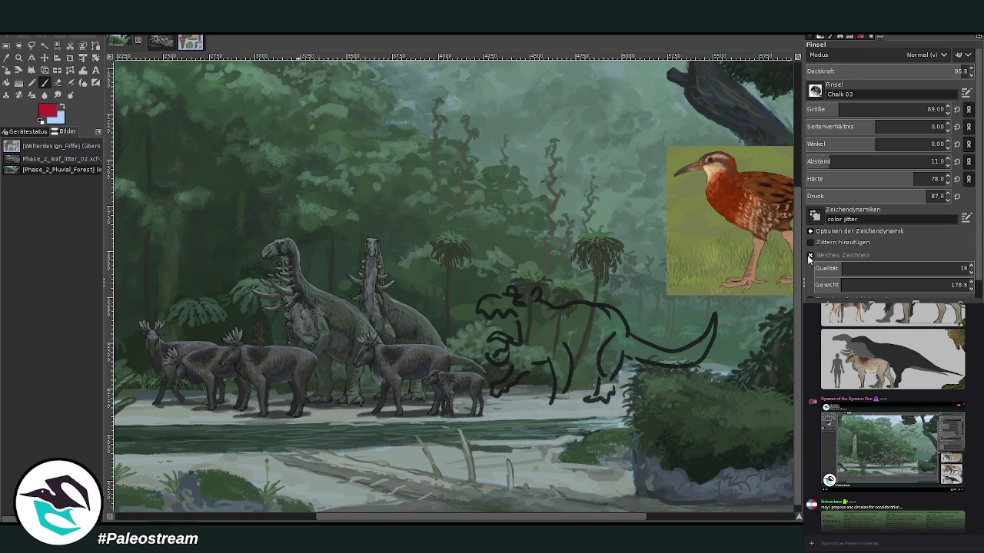
drag(515, 303, 527, 305)
ctrl+click(774, 342)
drag(519, 295, 515, 300)
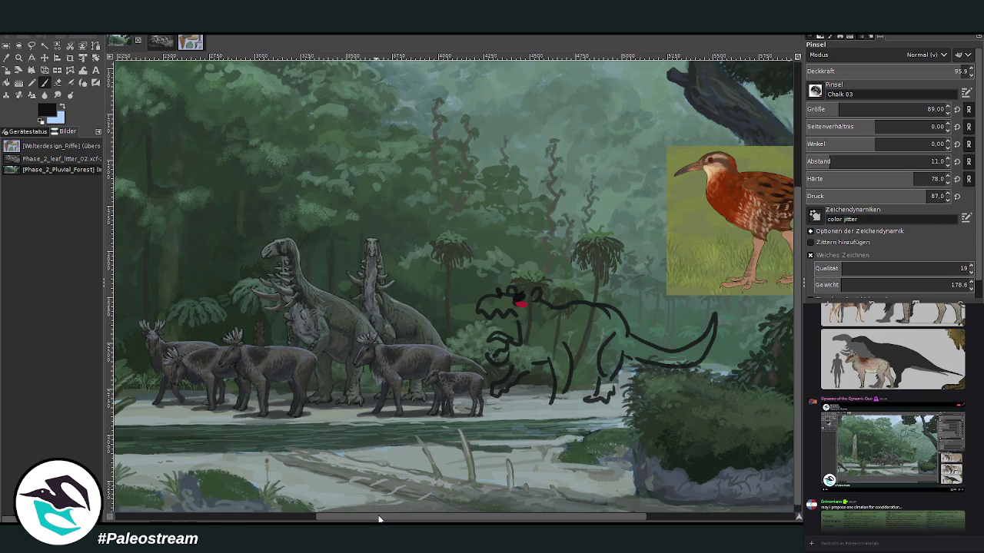
drag(379, 519, 435, 519)
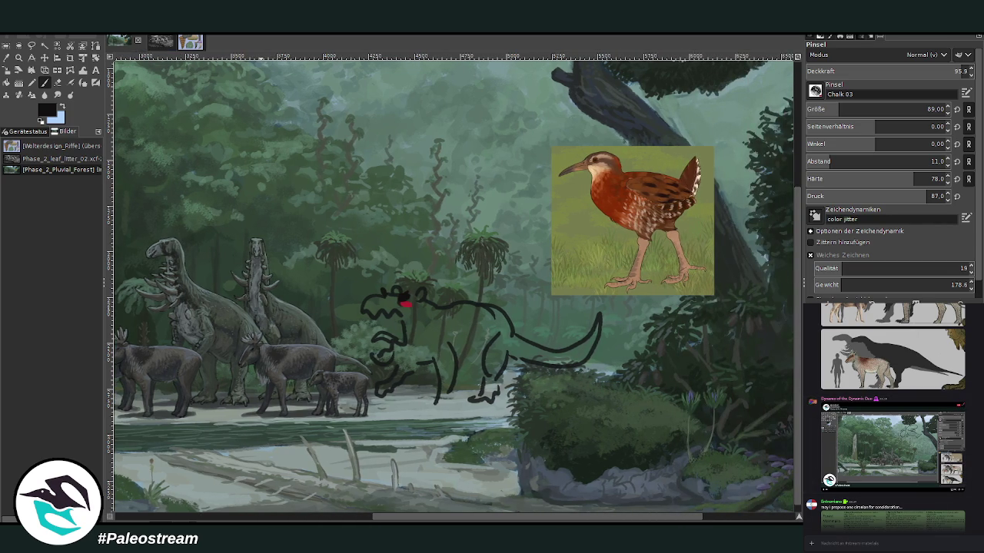
click(57, 82)
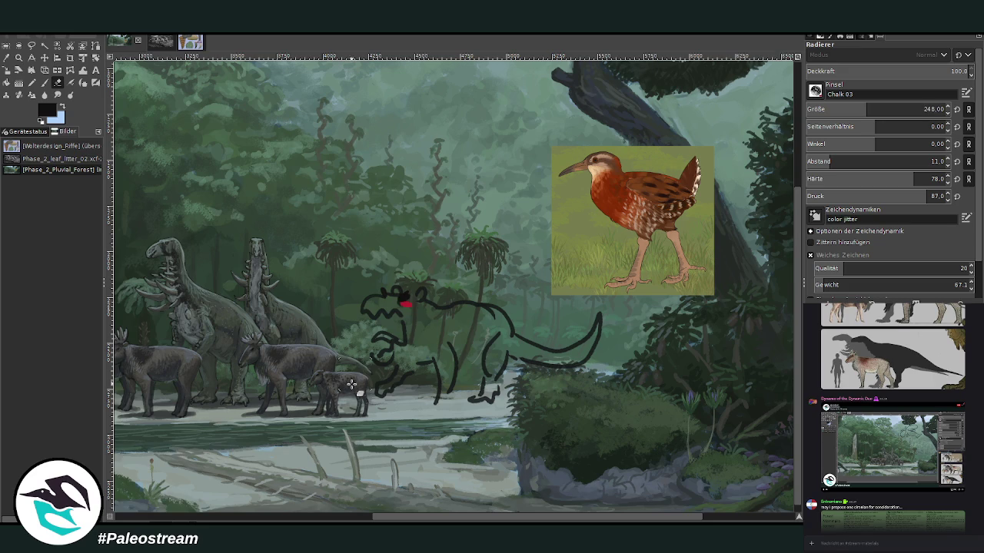
Erase the creature sketch and shift the bird card slightly down and right
mouse_move(355, 349)
mouse_down()
mouse_move(382, 289)
mouse_move(597, 357)
mouse_move(605, 319)
mouse_up()
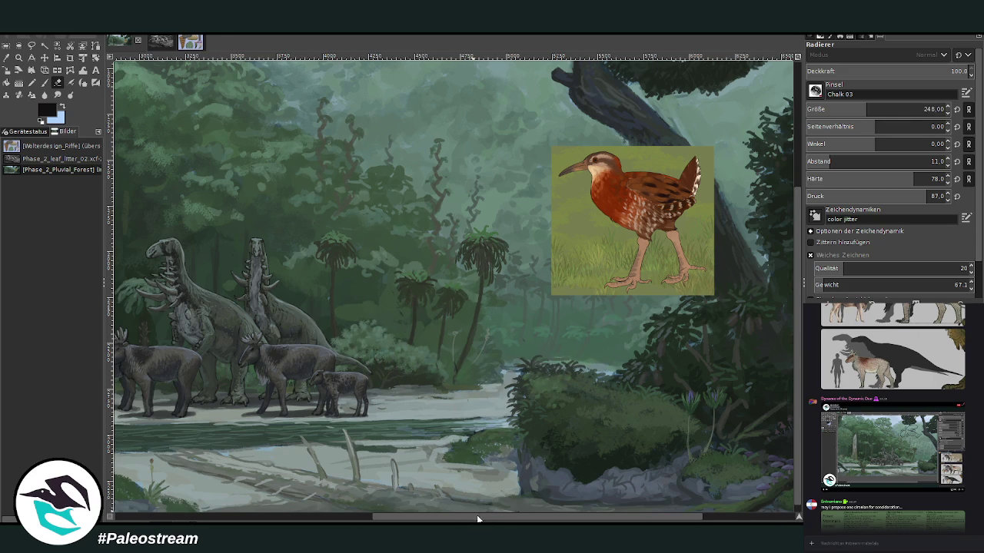
drag(477, 520, 523, 520)
key(m)
drag(538, 231, 581, 265)
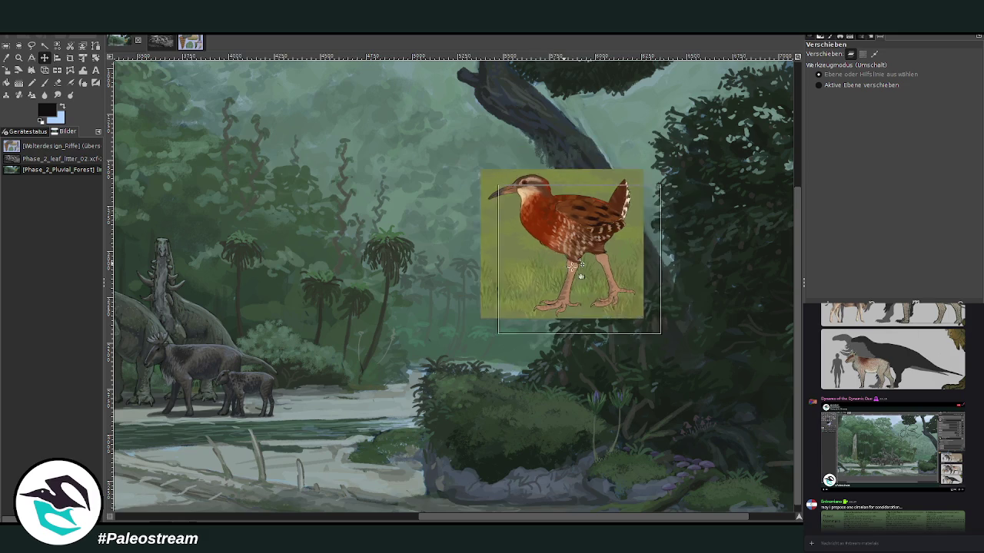
Zoom in on the bird card and bush, and set the brush to size 43, opacity 86.1
key(z)
drag(327, 147, 563, 340)
key(p)
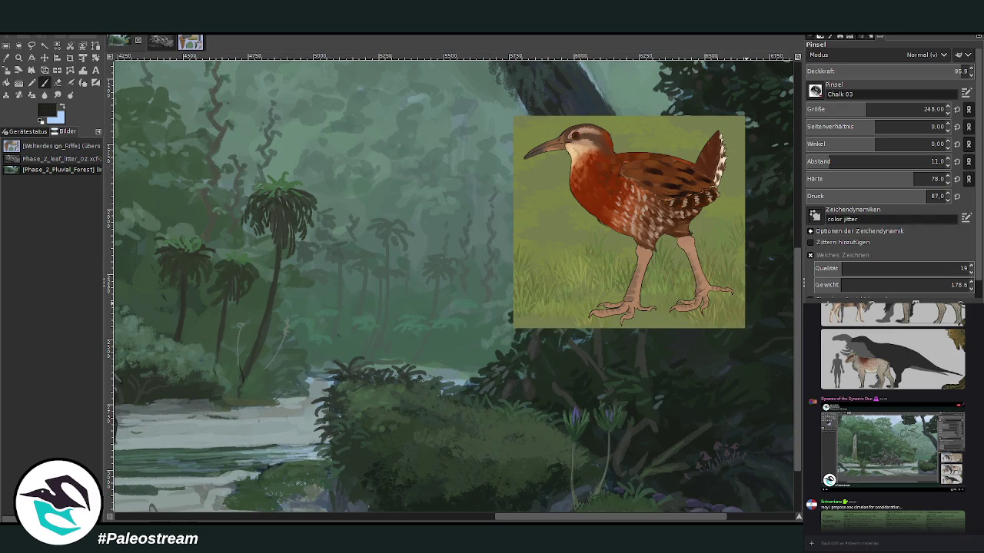
drag(867, 109, 816, 109)
drag(846, 71, 954, 71)
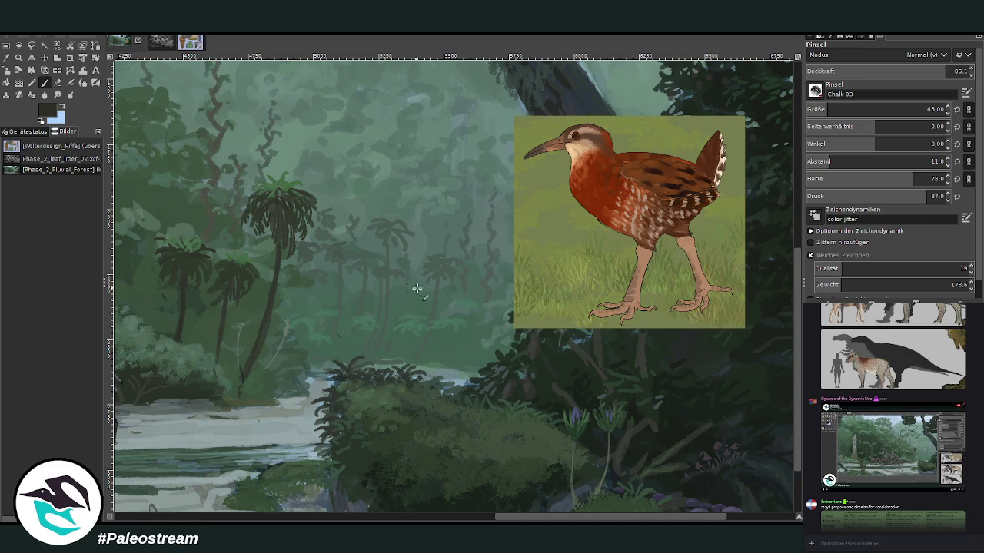
Sketch the bird's curved body, back, inner line and two legs in dark chalk
mouse_move(393, 282)
mouse_down()
mouse_move(439, 323)
mouse_move(465, 328)
mouse_up()
mouse_move(463, 278)
mouse_down()
mouse_move(411, 263)
mouse_move(489, 290)
mouse_move(470, 314)
mouse_move(497, 255)
mouse_move(494, 286)
mouse_move(465, 323)
mouse_up()
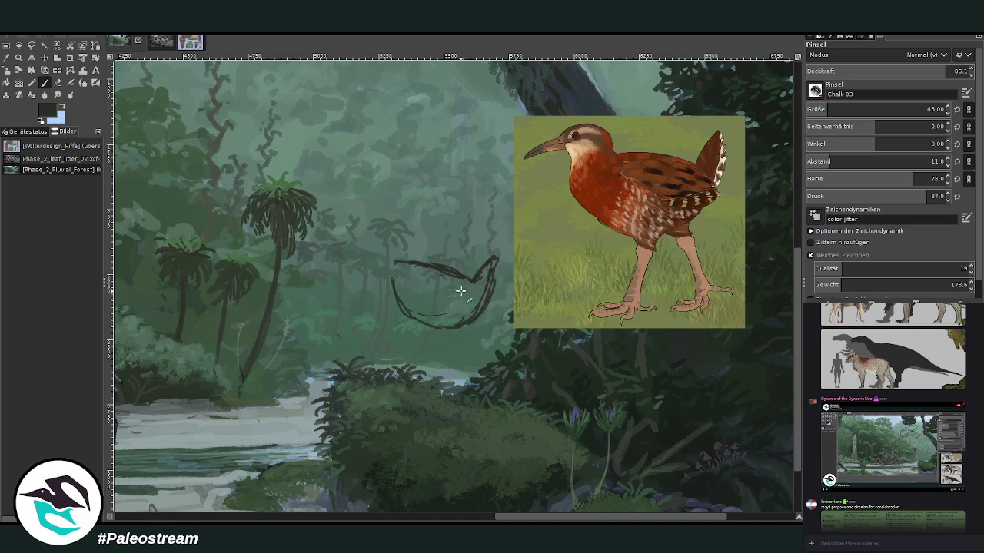
mouse_move(415, 271)
mouse_down()
mouse_move(483, 297)
mouse_move(470, 304)
mouse_move(428, 289)
mouse_move(484, 302)
mouse_up()
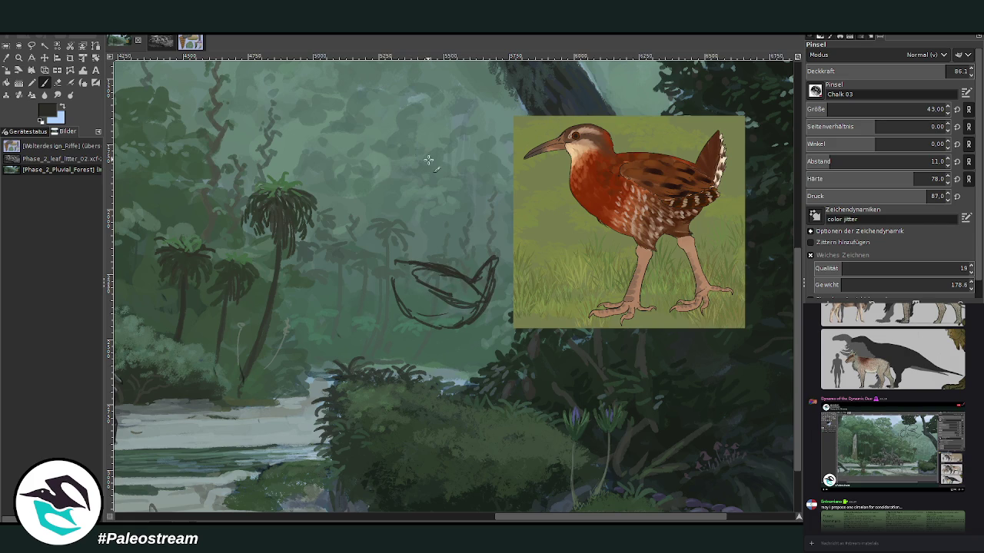
mouse_move(426, 317)
mouse_down()
mouse_move(432, 340)
mouse_move(439, 335)
mouse_move(431, 338)
mouse_up()
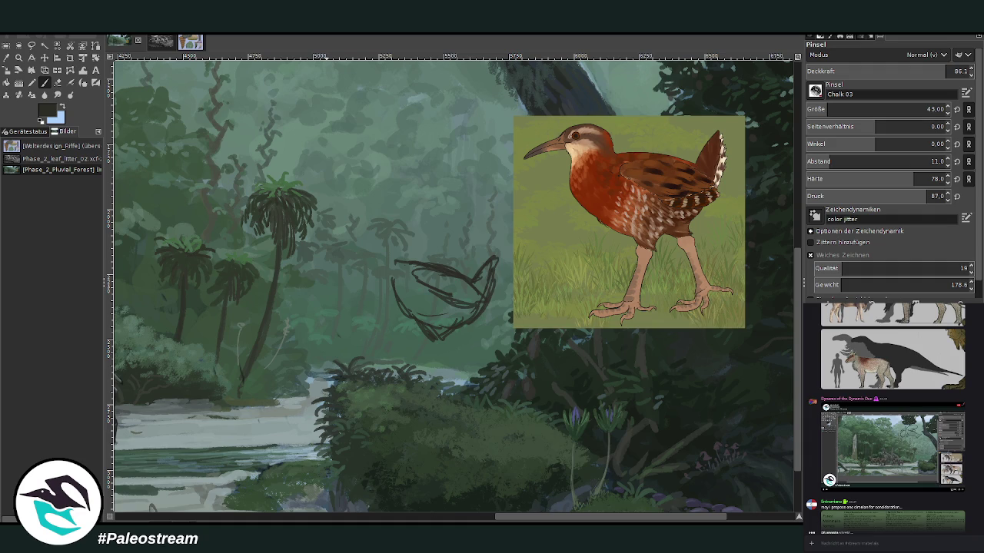
scroll(881, 429, up, 5)
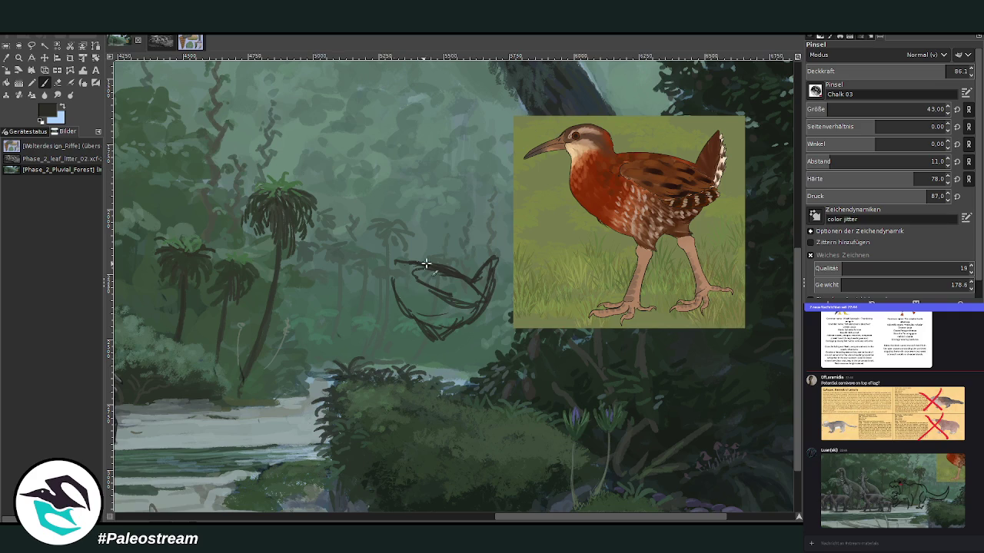
drag(436, 321, 427, 384)
drag(443, 347, 431, 397)
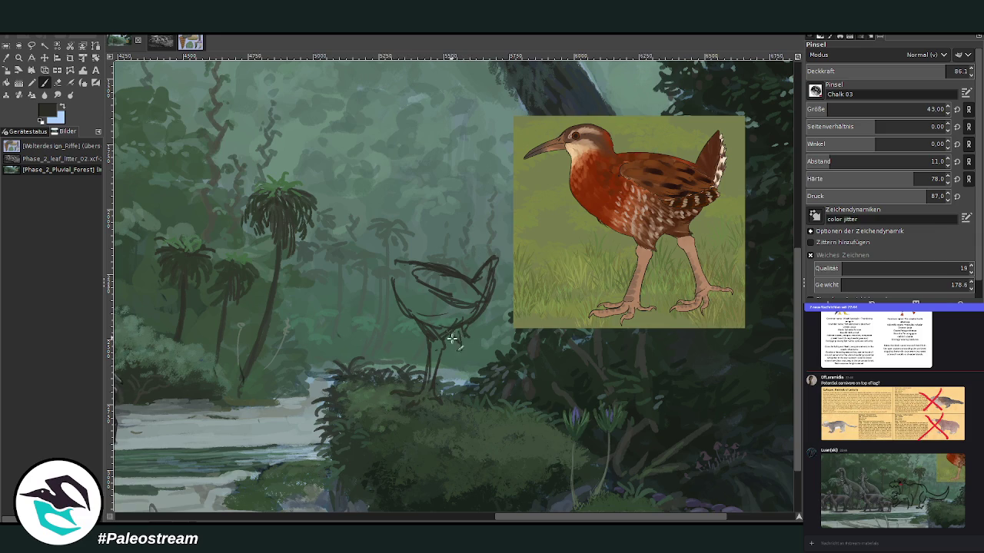
Draw the bird's foot with toes, breast line, neck and long beak
drag(469, 349, 472, 398)
mouse_move(481, 389)
mouse_down()
mouse_move(466, 394)
mouse_move(475, 385)
mouse_move(469, 353)
mouse_up()
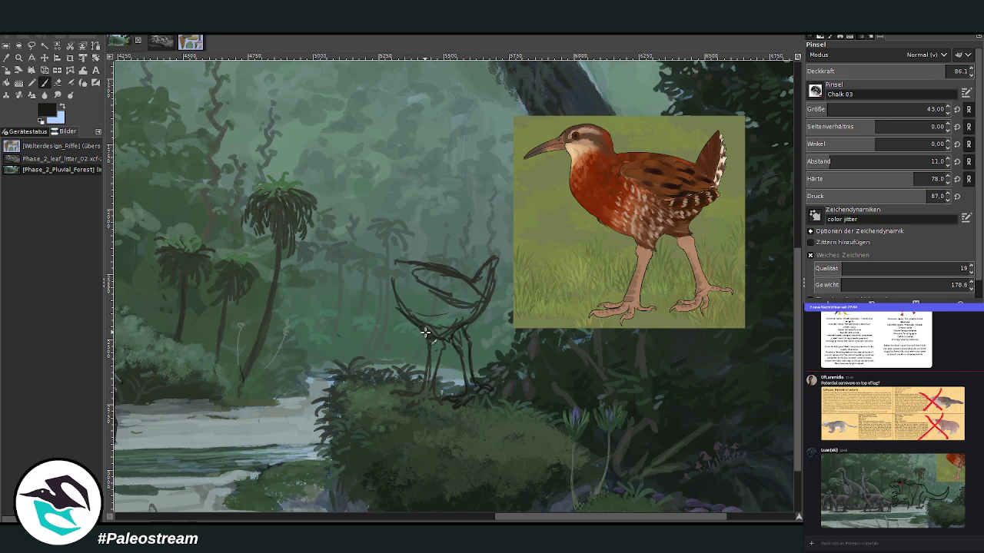
drag(392, 302, 394, 262)
mouse_move(415, 268)
mouse_down()
mouse_move(406, 224)
mouse_move(395, 232)
mouse_up()
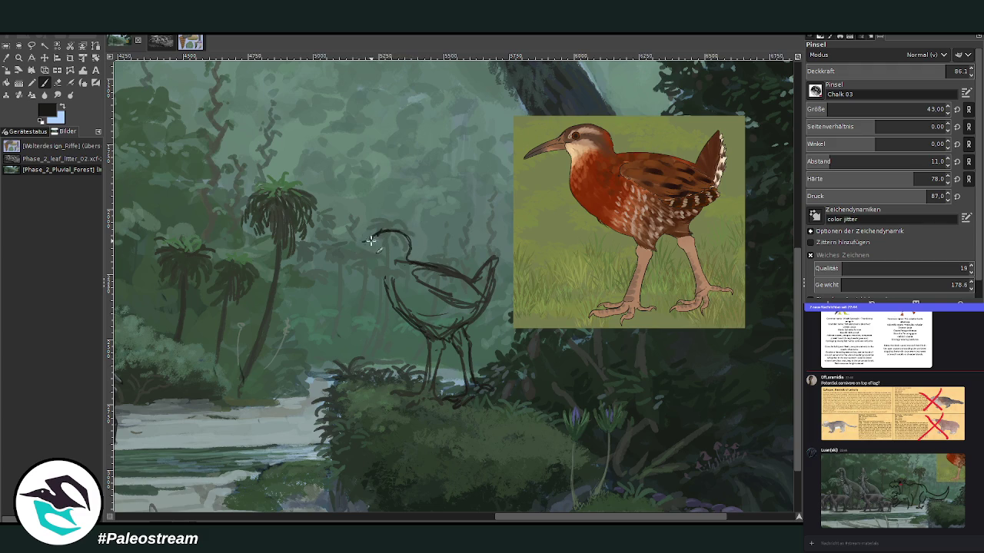
mouse_move(364, 237)
mouse_down()
mouse_move(331, 257)
mouse_move(379, 250)
mouse_move(401, 321)
mouse_up()
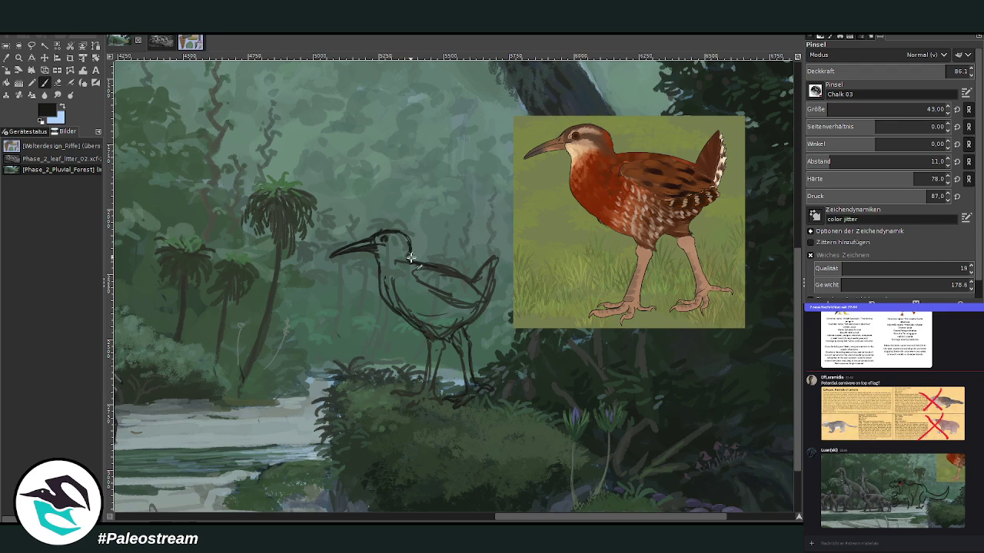
Erase stray lines on the bird's back and add a short stroke at its feet
key(shift+e)
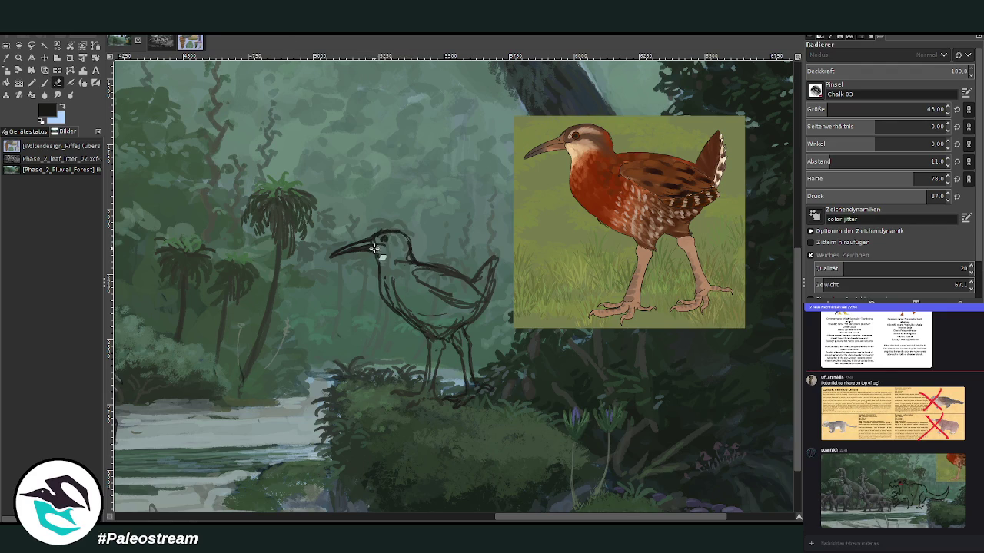
drag(412, 264, 453, 278)
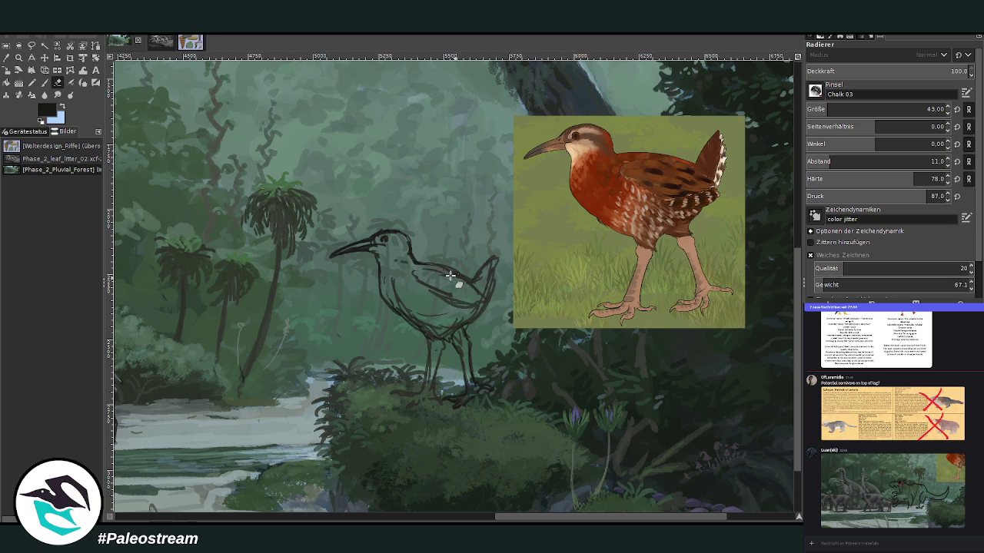
click(44, 82)
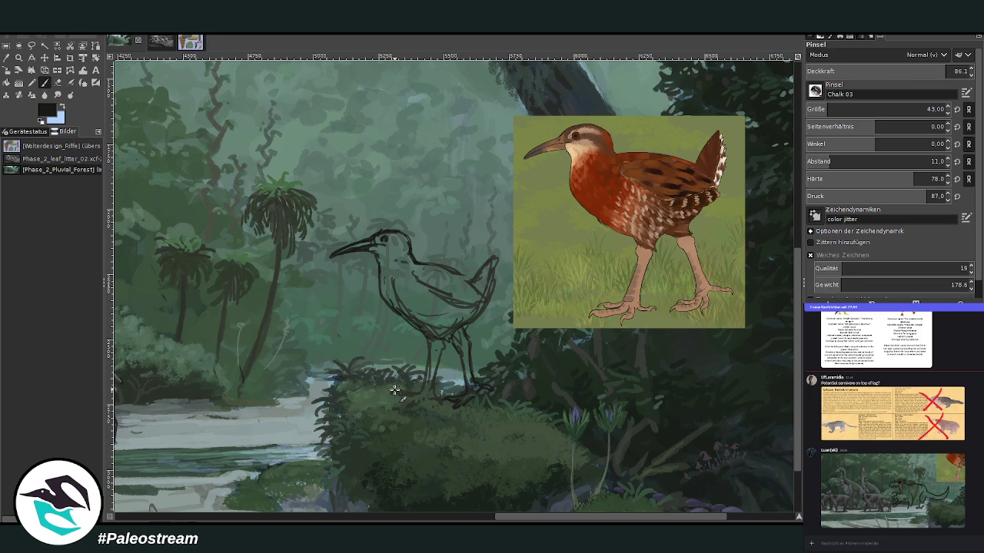
mouse_move(389, 391)
mouse_down()
mouse_move(415, 392)
mouse_move(408, 406)
mouse_move(440, 340)
mouse_up()
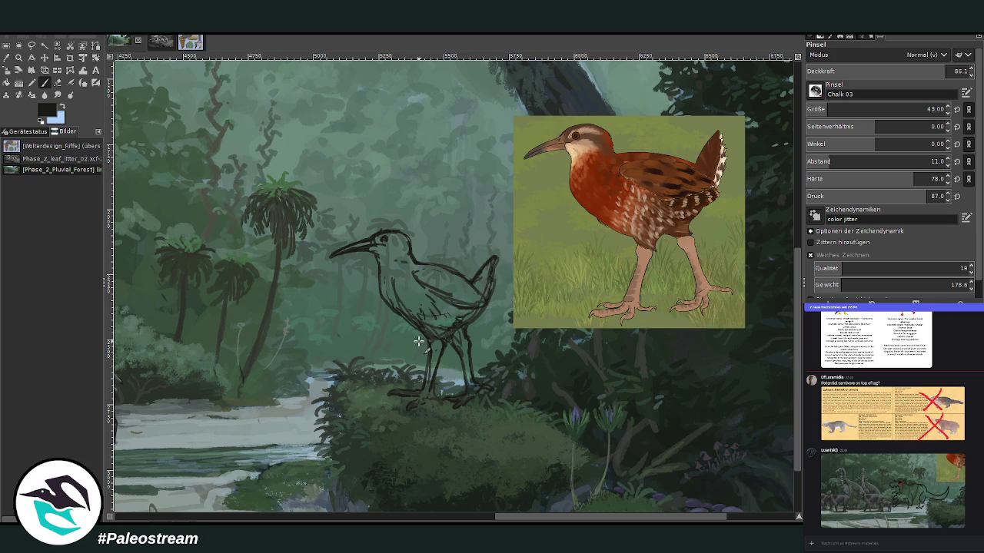
Warp the sketched beak slightly upward and zoom in close on the bird
key(w)
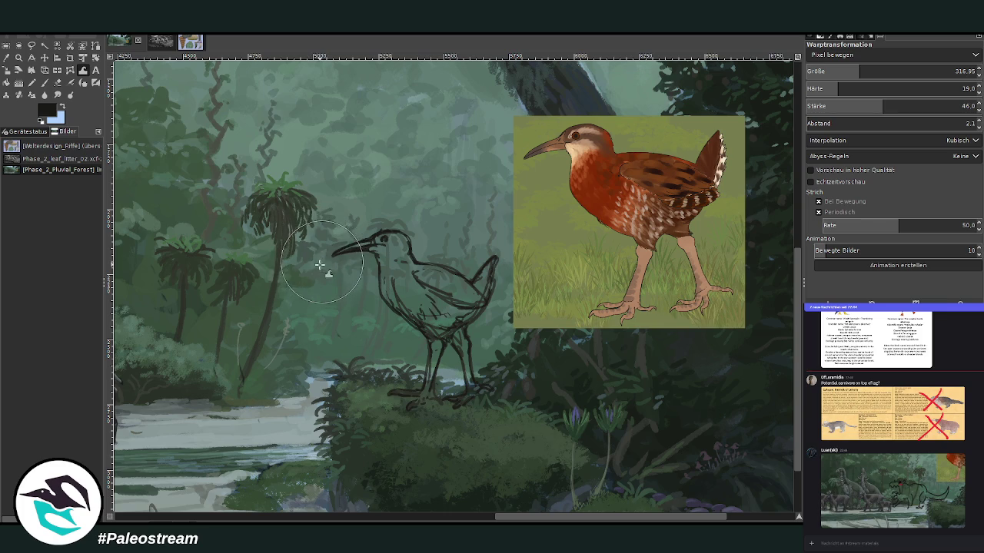
drag(319, 266, 322, 276)
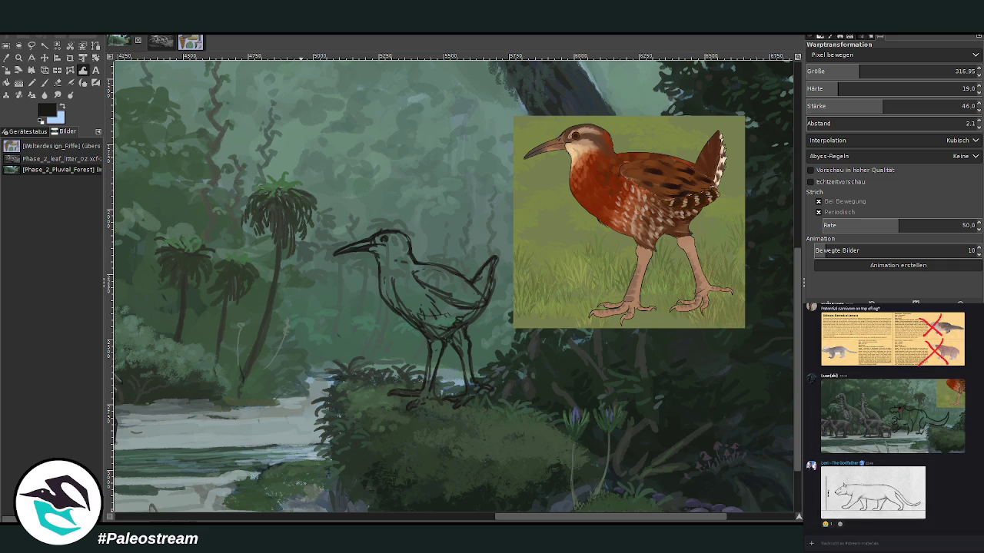
key(z)
drag(215, 123, 671, 479)
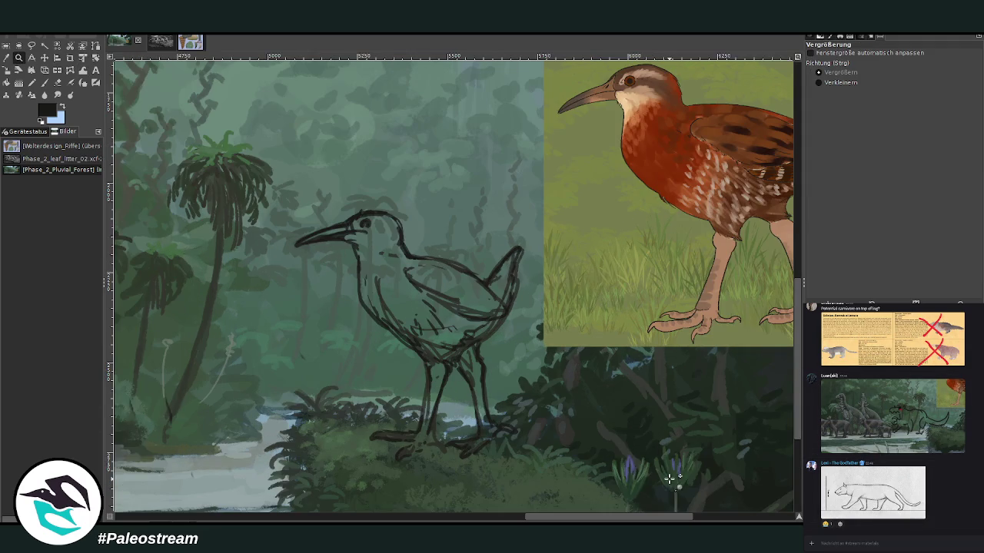
key(o)
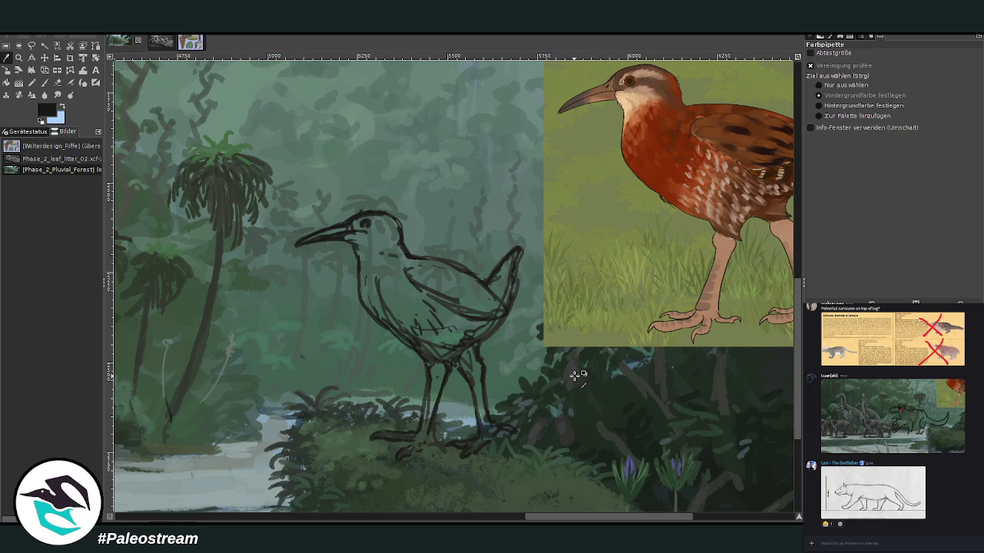
key(p)
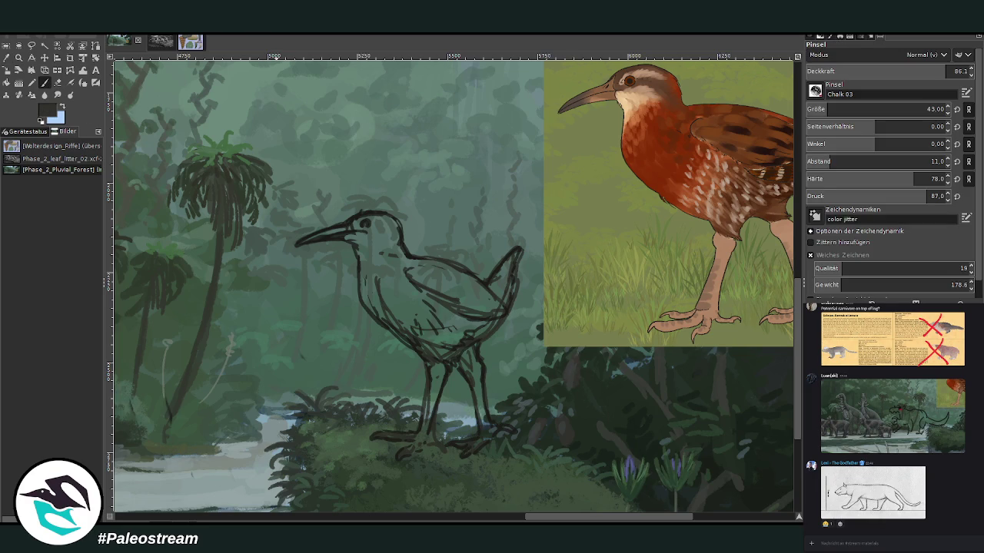
Set the brush size to 80 and paint dark brown over the bird's chest, belly, body and wing
click(934, 109)
text(80)
key(Return)
mouse_move(387, 281)
mouse_down()
mouse_move(369, 315)
mouse_move(414, 326)
mouse_move(408, 284)
mouse_move(417, 297)
mouse_move(378, 292)
mouse_move(373, 301)
mouse_move(418, 307)
mouse_move(402, 274)
mouse_move(369, 265)
mouse_move(368, 285)
mouse_move(386, 261)
mouse_move(436, 265)
mouse_move(376, 256)
mouse_move(375, 265)
mouse_move(387, 221)
mouse_move(400, 244)
mouse_move(388, 222)
mouse_move(395, 226)
mouse_move(385, 275)
mouse_up()
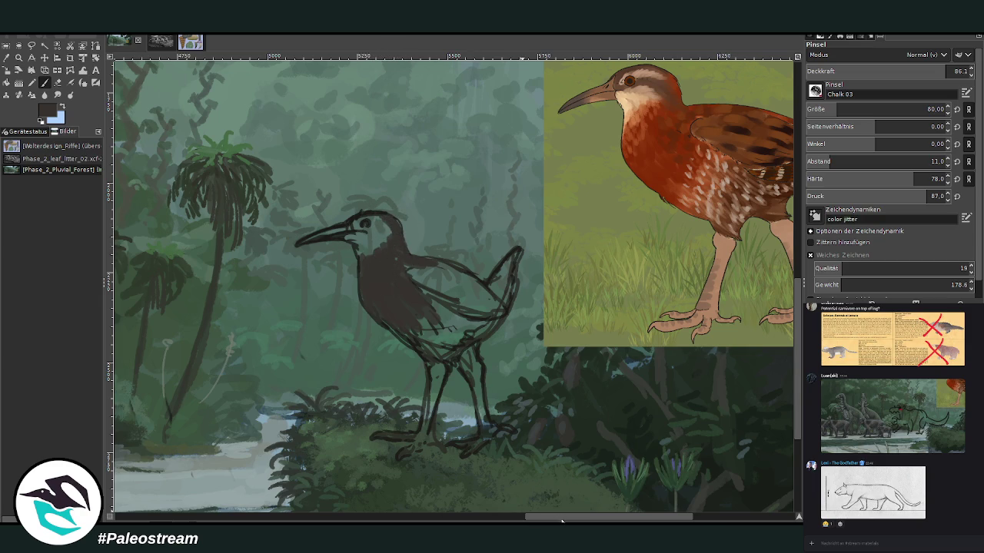
drag(561, 521, 582, 521)
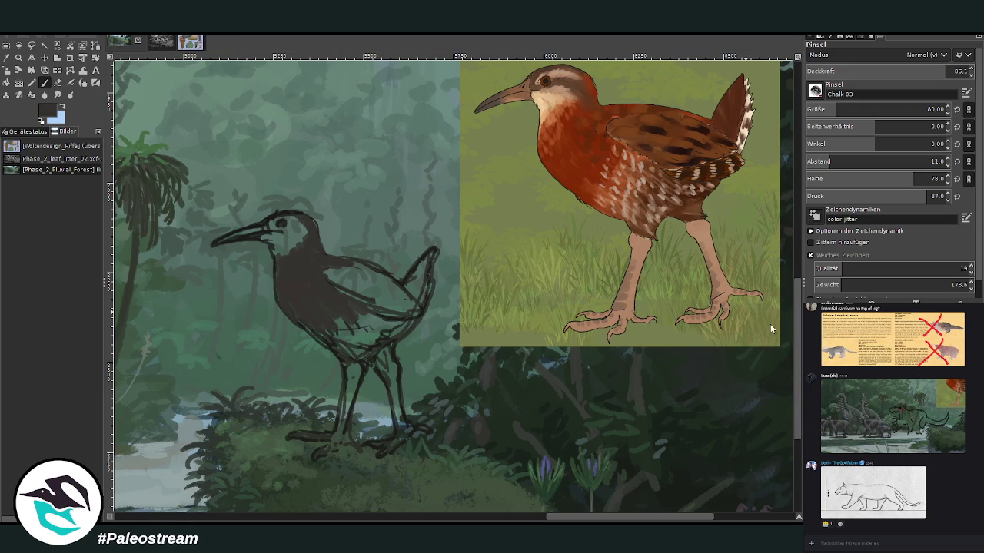
mouse_move(362, 291)
mouse_down()
mouse_move(416, 317)
mouse_move(332, 273)
mouse_move(346, 268)
mouse_up()
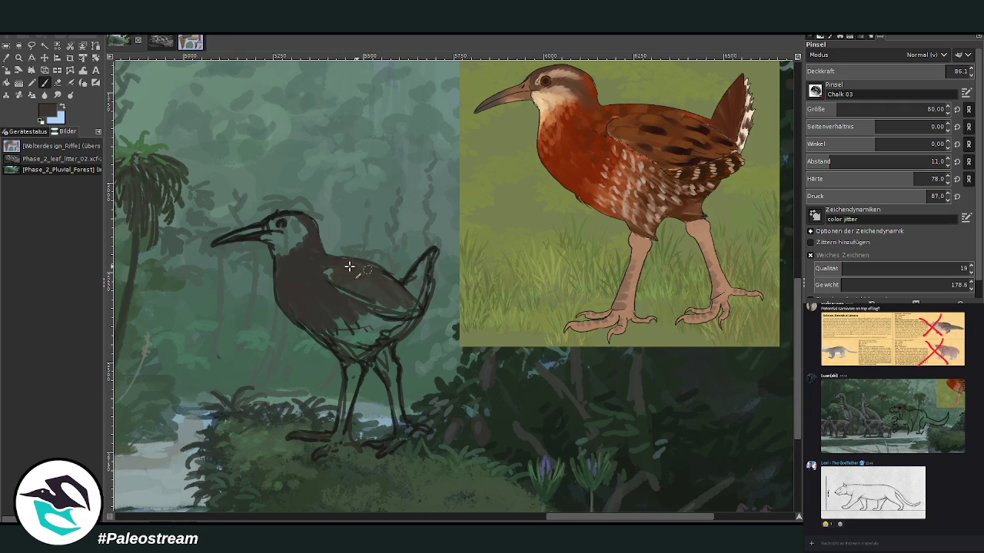
Fill the tail and remaining light patches on the lower body with dark brown
mouse_move(410, 284)
mouse_down()
mouse_move(423, 303)
mouse_move(421, 292)
mouse_up()
mouse_move(432, 258)
mouse_down()
mouse_move(414, 286)
mouse_move(422, 298)
mouse_up()
drag(421, 265, 403, 286)
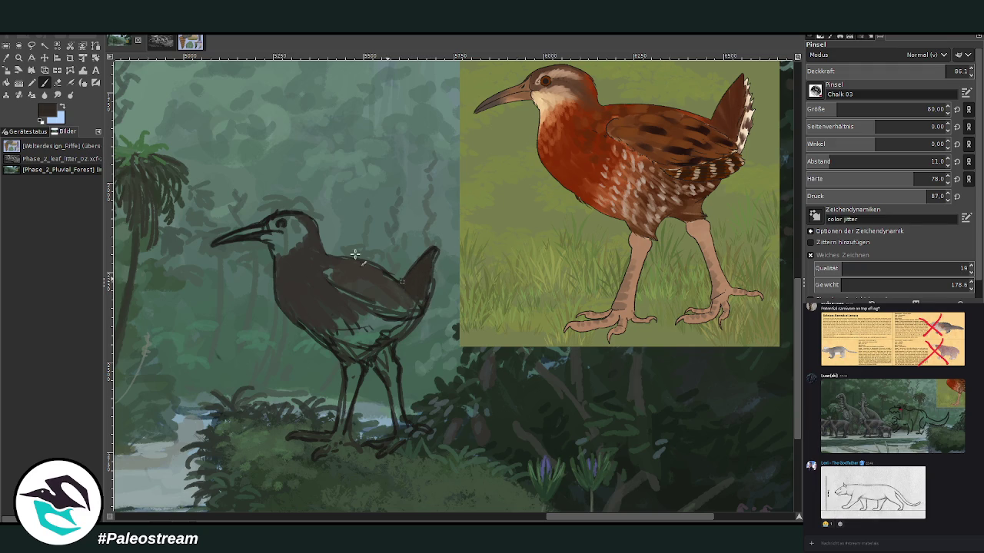
mouse_move(324, 312)
mouse_down()
mouse_move(365, 326)
mouse_move(338, 315)
mouse_up()
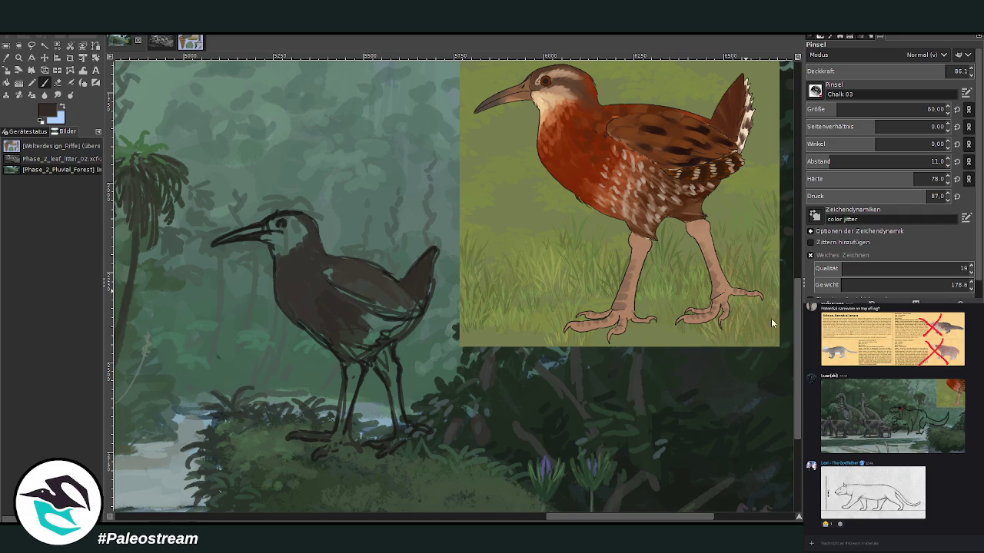
mouse_move(323, 310)
mouse_down()
mouse_move(307, 319)
mouse_move(288, 275)
mouse_up()
mouse_move(341, 312)
mouse_down()
mouse_move(306, 305)
mouse_move(292, 272)
mouse_move(323, 341)
mouse_move(283, 262)
mouse_move(308, 264)
mouse_move(325, 281)
mouse_move(296, 252)
mouse_up()
ctrl+click(770, 312)
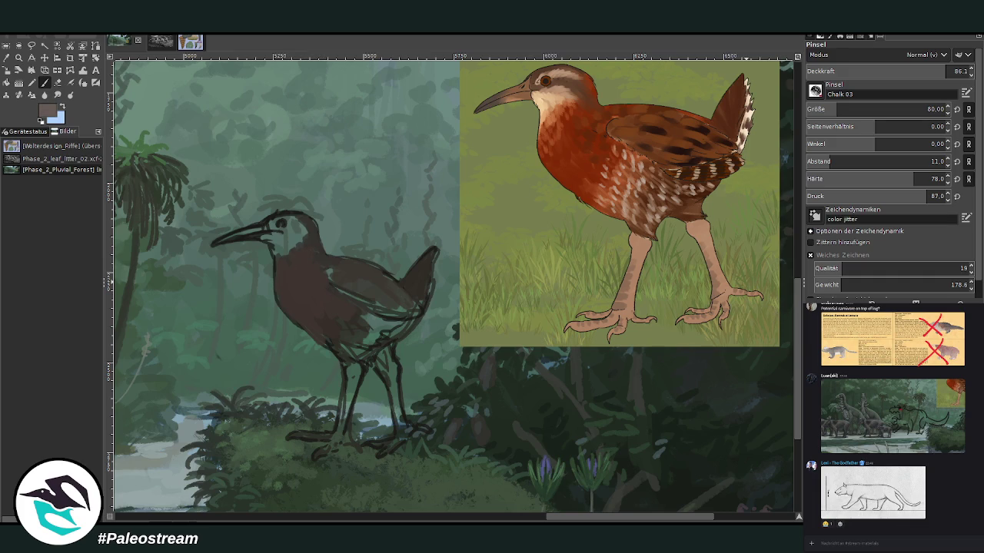
ctrl+click(767, 306)
Paint a pale throat, cheek and eye area with opacity raised to 91.2 and a smaller brush
mouse_move(277, 239)
mouse_down()
mouse_move(289, 240)
mouse_move(275, 247)
mouse_up()
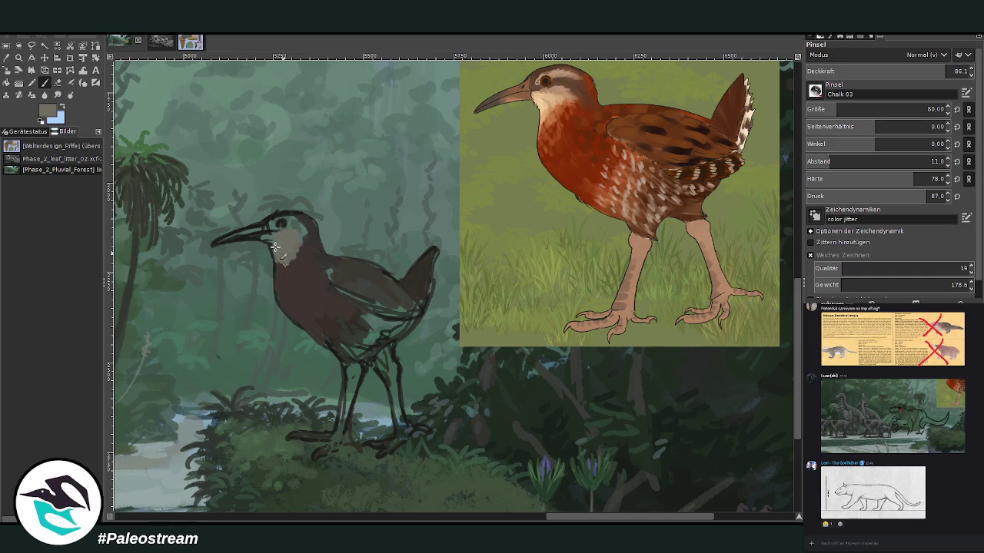
click(953, 70)
click(928, 110)
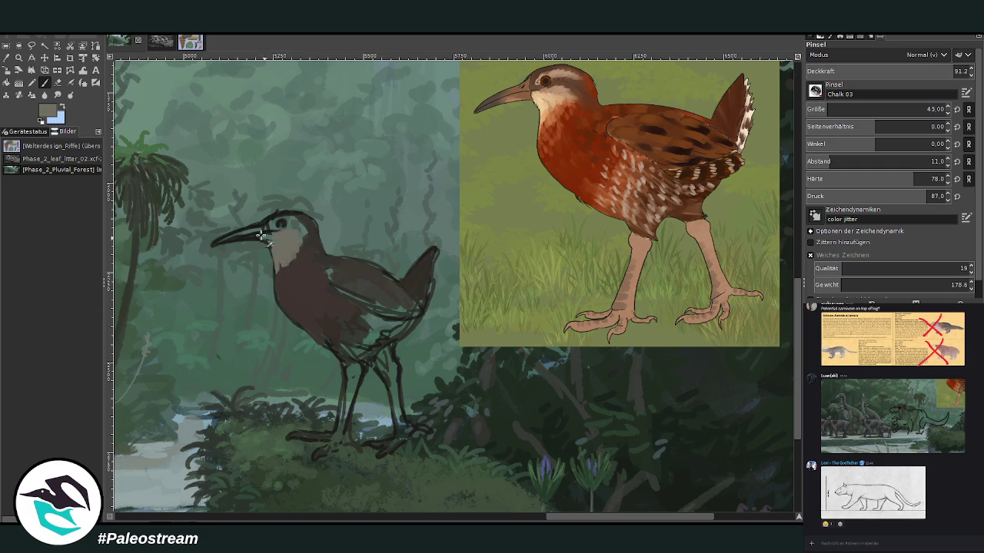
drag(274, 221, 285, 222)
Add dark marks around the eye, darken the lower body and start the front leg pinkish-brown
ctrl+click(771, 314)
ctrl+click(765, 326)
mouse_move(291, 228)
mouse_down()
mouse_move(296, 236)
mouse_move(268, 229)
mouse_move(292, 213)
mouse_move(316, 243)
mouse_up()
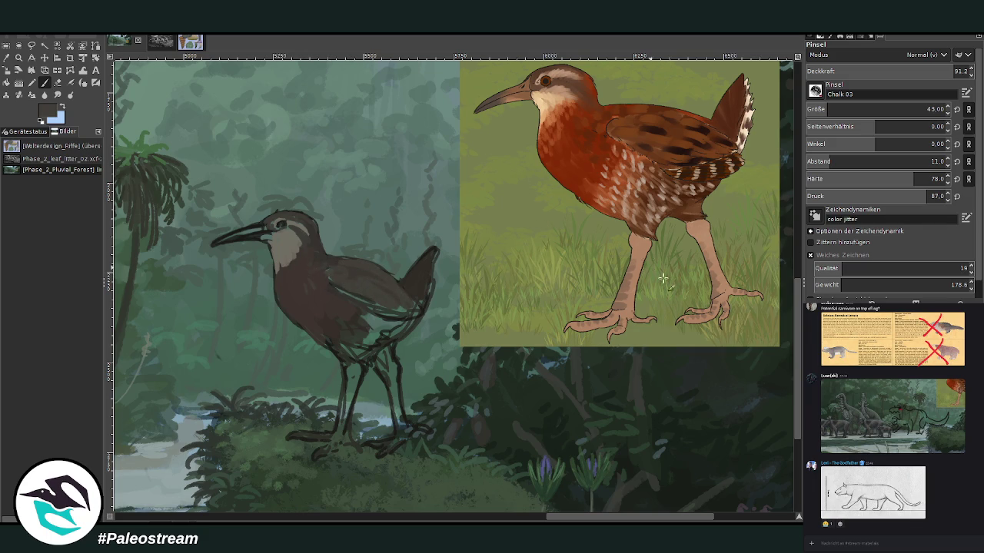
ctrl+click(767, 337)
drag(335, 293, 362, 315)
ctrl+click(764, 327)
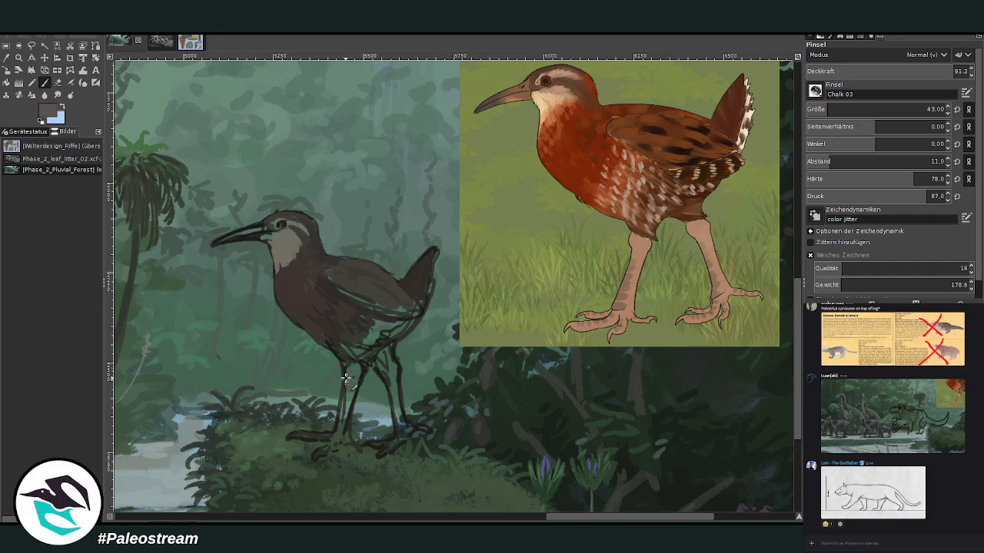
mouse_move(346, 378)
mouse_down()
mouse_move(339, 435)
mouse_move(308, 432)
mouse_move(332, 441)
mouse_up()
At 71.3 opacity, paint both legs pinkish-brown, then darken the belly with the sampled body brown
key(less)
key(less)
mouse_move(347, 388)
mouse_down()
mouse_move(340, 429)
mouse_move(395, 448)
mouse_move(401, 415)
mouse_move(389, 376)
mouse_up()
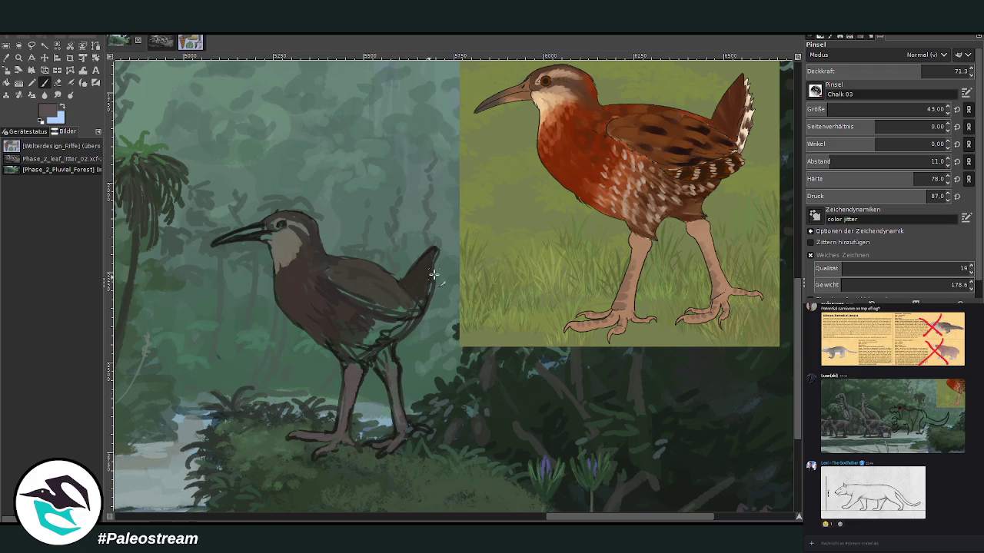
mouse_move(395, 425)
mouse_down()
mouse_move(384, 366)
mouse_move(398, 367)
mouse_up()
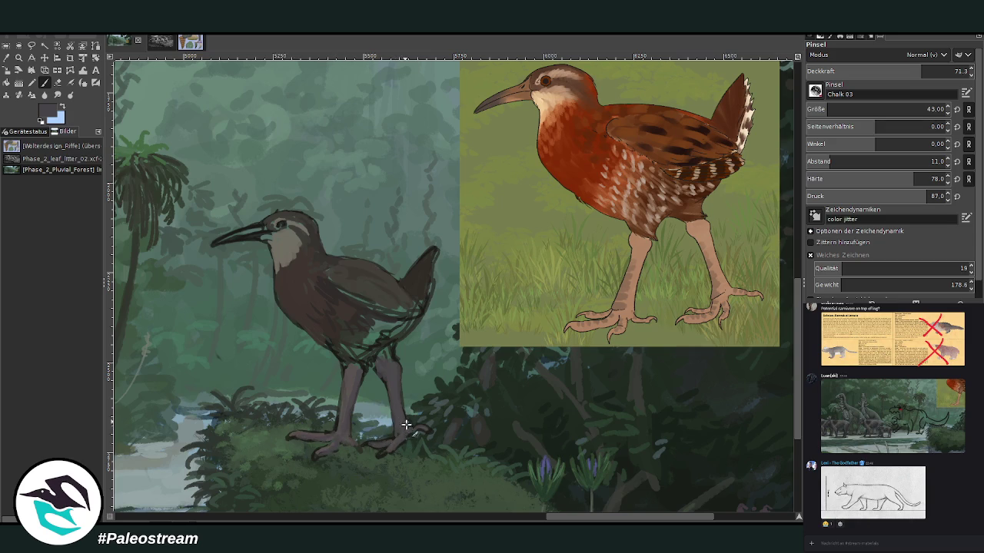
key(o)
click(330, 290)
click(45, 94)
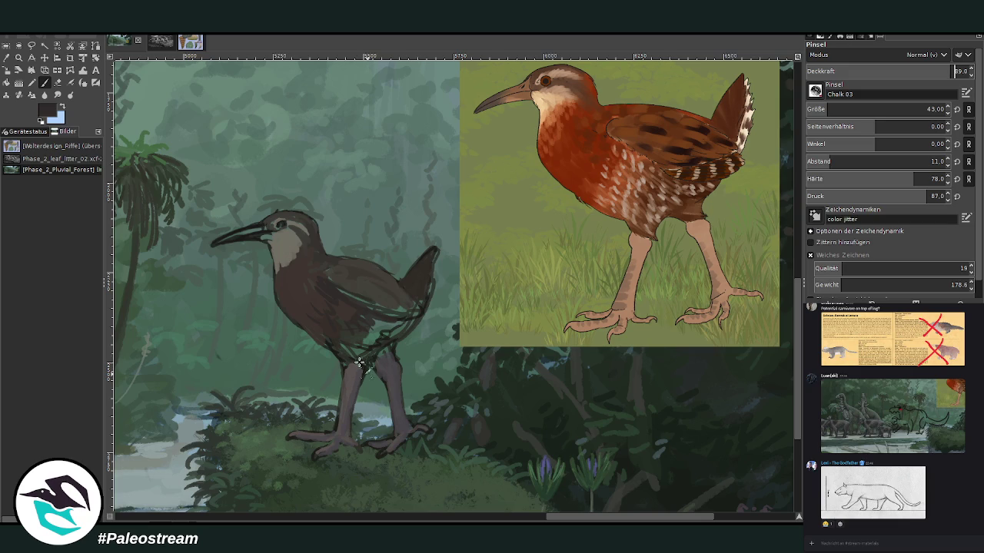
mouse_move(391, 364)
mouse_down()
mouse_move(361, 343)
mouse_move(415, 329)
mouse_move(368, 328)
mouse_up()
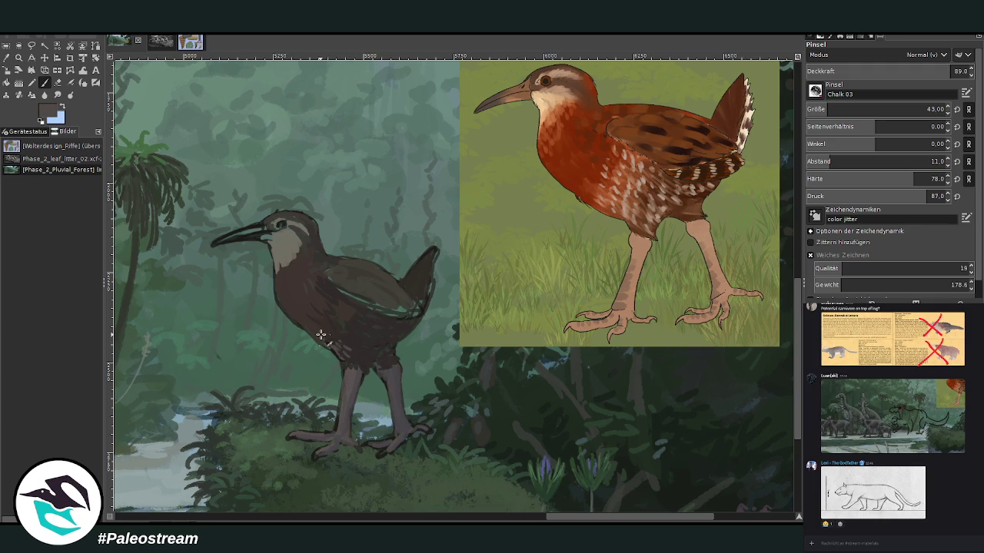
Pick a light grey and dab speckles across the bird's upper and lower belly
ctrl+click(765, 318)
click(346, 331)
click(338, 324)
click(361, 327)
click(372, 344)
click(338, 319)
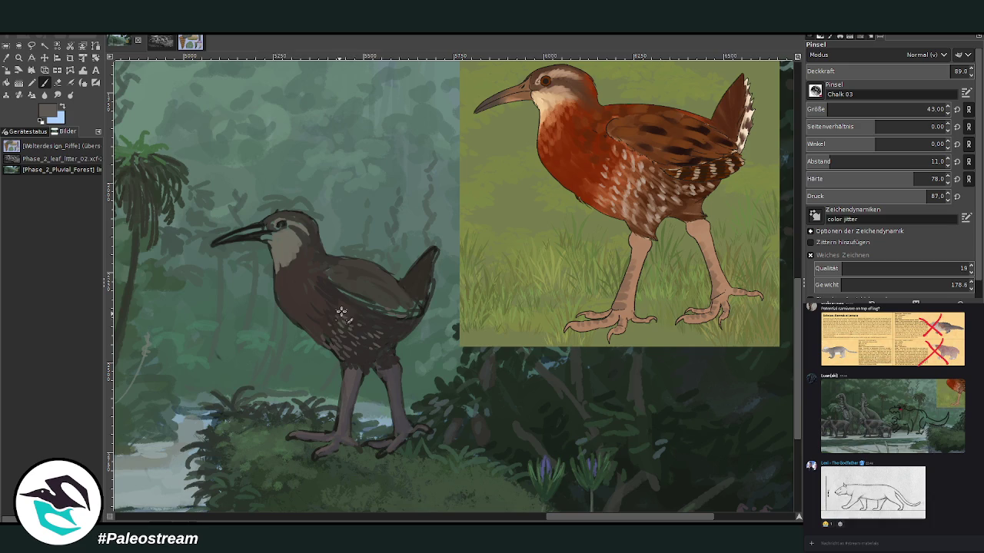
click(329, 310)
Paint a pale stripe over the eye and light edging on the tail and wing
ctrl+click(762, 300)
ctrl+click(763, 292)
drag(280, 223, 307, 225)
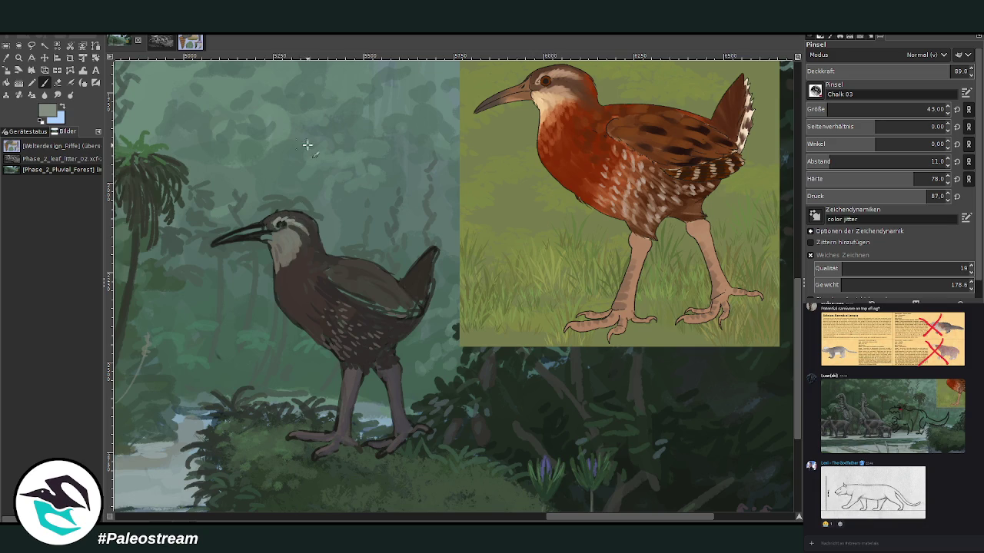
mouse_move(426, 301)
mouse_down()
mouse_move(438, 248)
mouse_move(429, 290)
mouse_up()
ctrl+click(765, 296)
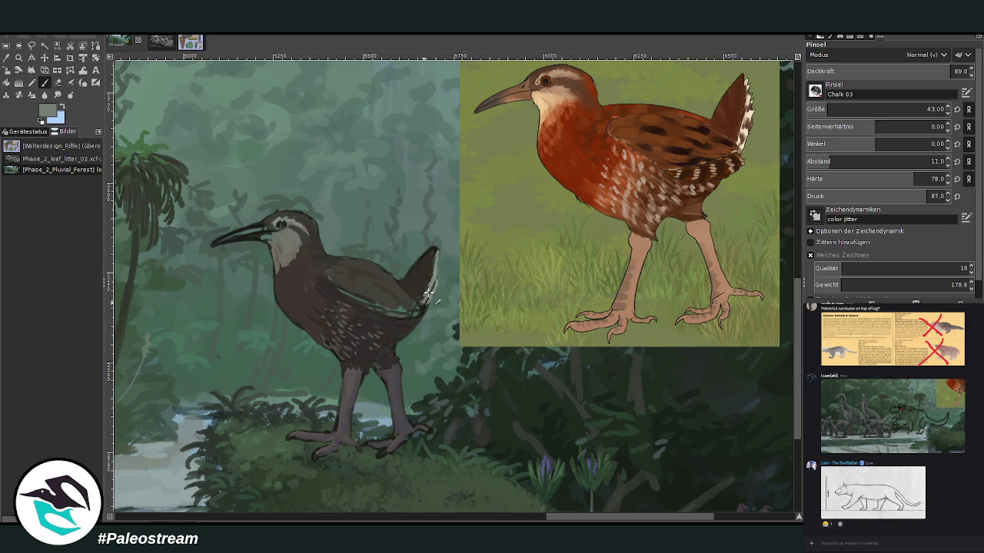
drag(408, 332, 391, 343)
drag(403, 309, 379, 317)
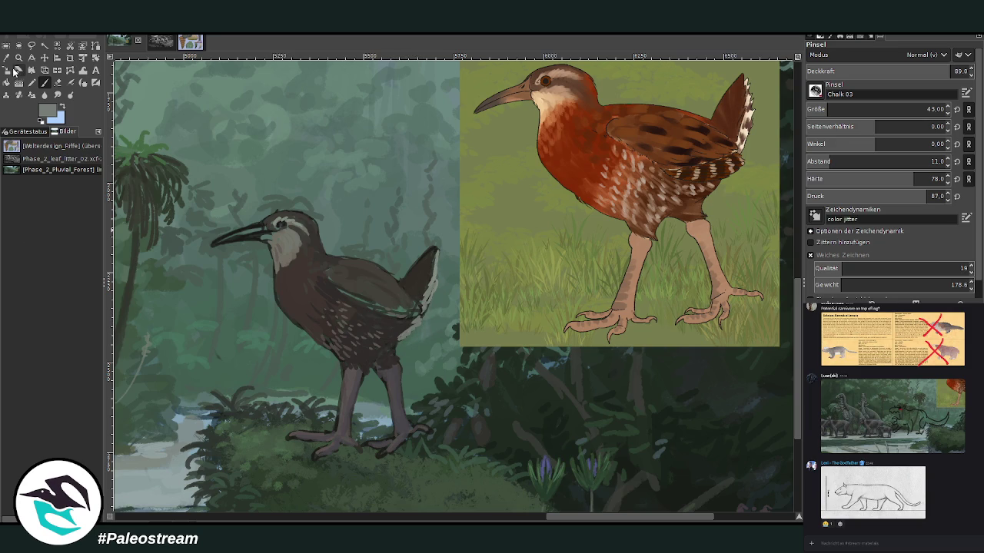
click(6, 57)
click(294, 264)
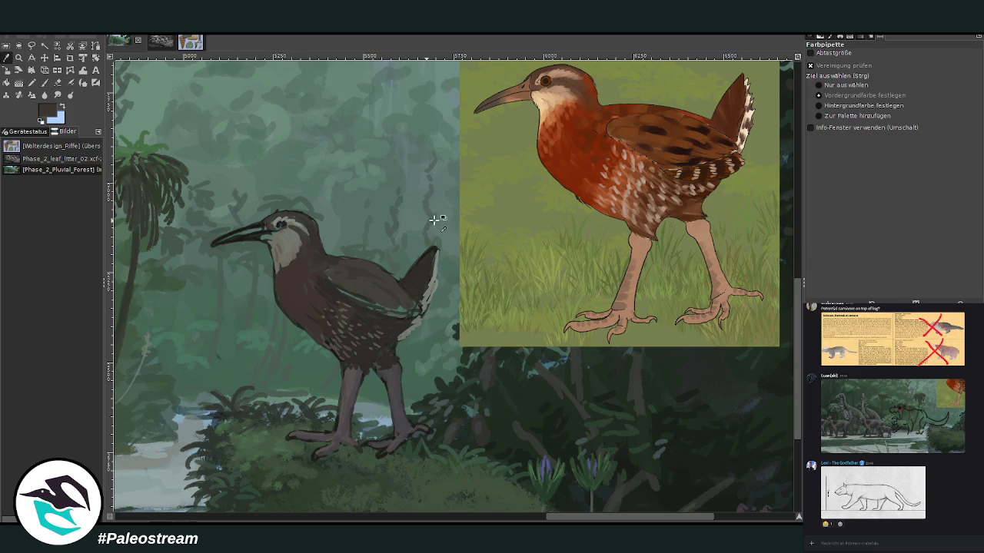
Sample the misty grey-green background and lower the chalk brush opacity to 65, then 44.2
click(773, 325)
click(262, 228)
click(44, 82)
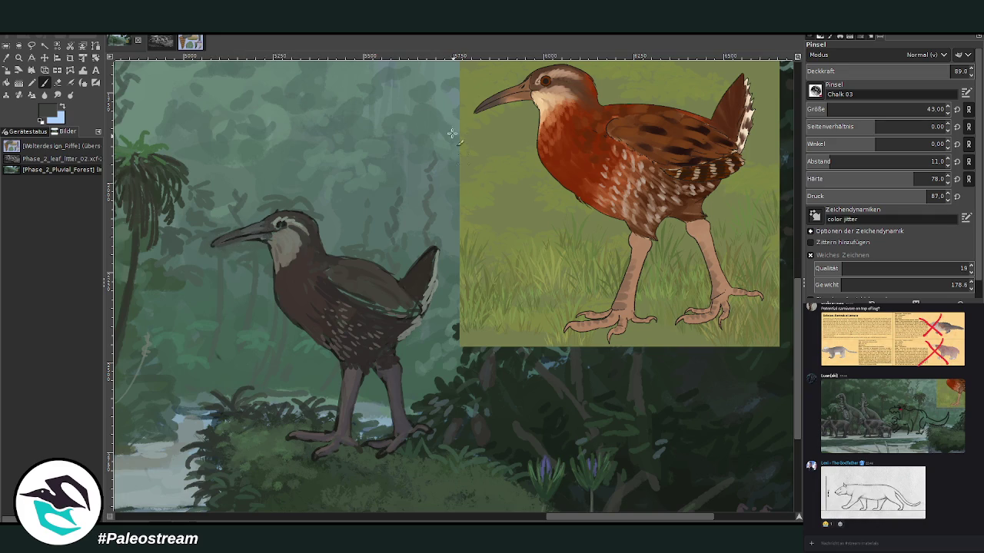
key(o)
click(289, 255)
key(p)
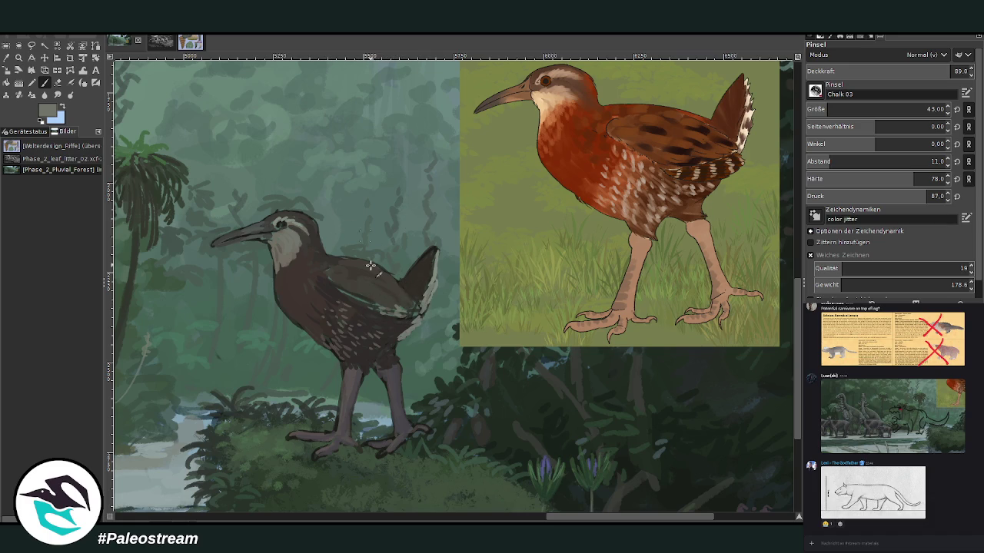
click(911, 70)
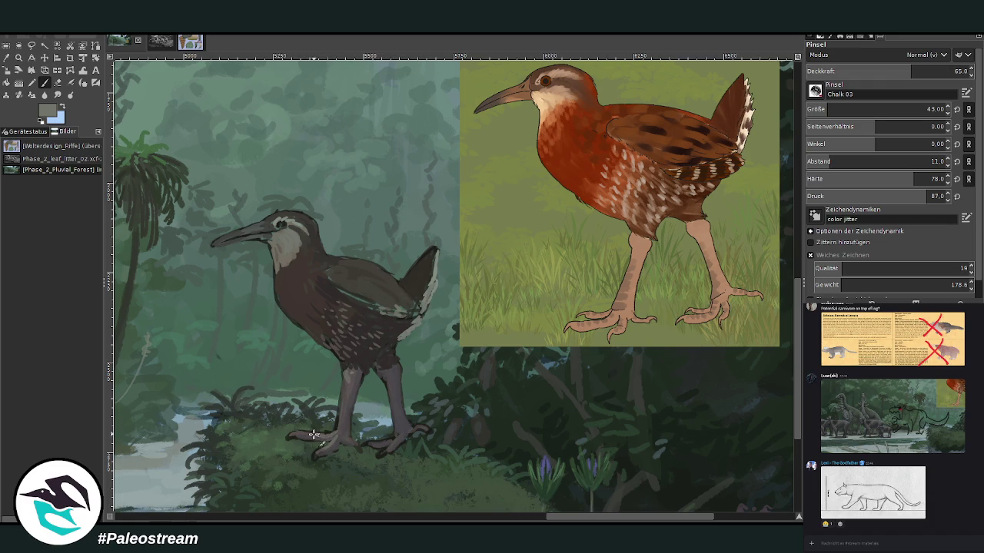
click(877, 71)
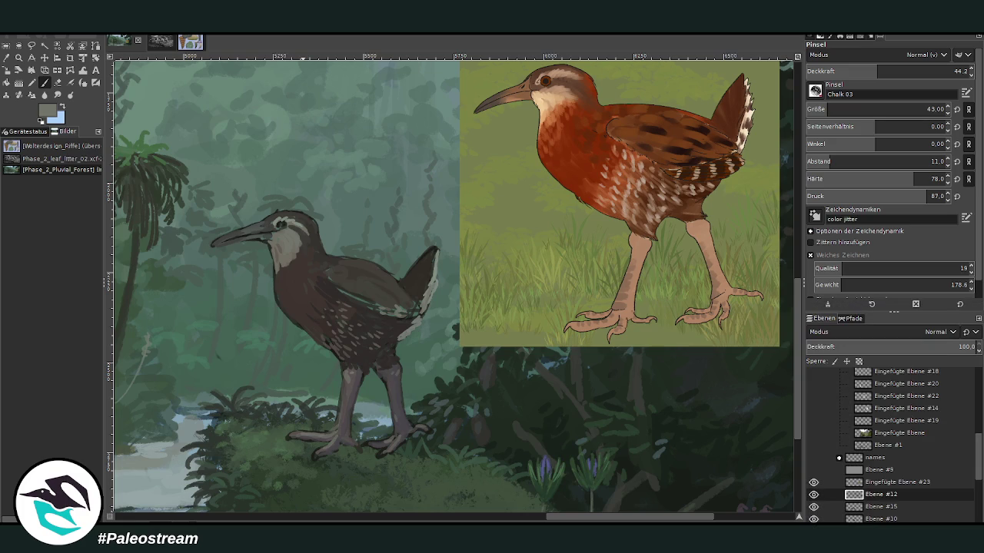
Darken the wing highlight, add an eye stripe and pale brow, lighten lower wing feathers
key(o)
click(398, 310)
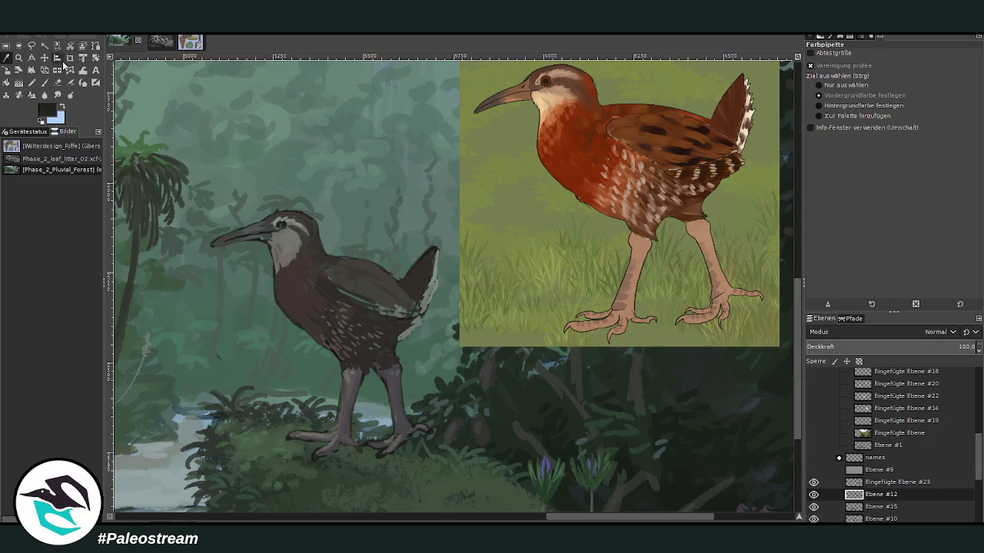
click(44, 82)
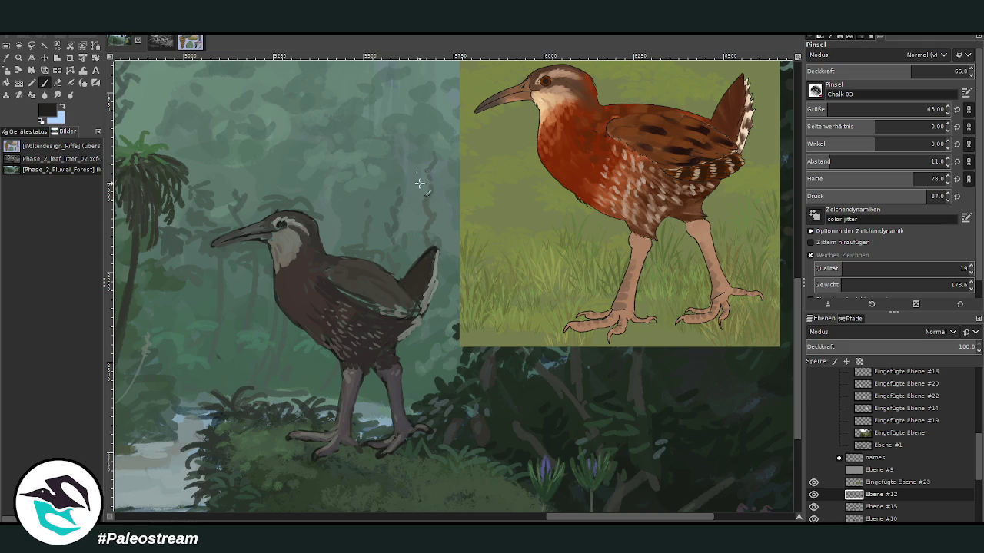
mouse_move(352, 275)
mouse_down()
mouse_move(400, 300)
mouse_move(390, 280)
mouse_move(368, 302)
mouse_move(338, 276)
mouse_move(323, 296)
mouse_move(315, 291)
mouse_up()
mouse_move(300, 228)
mouse_down()
mouse_move(276, 230)
mouse_move(308, 245)
mouse_move(306, 285)
mouse_up()
drag(388, 325, 407, 322)
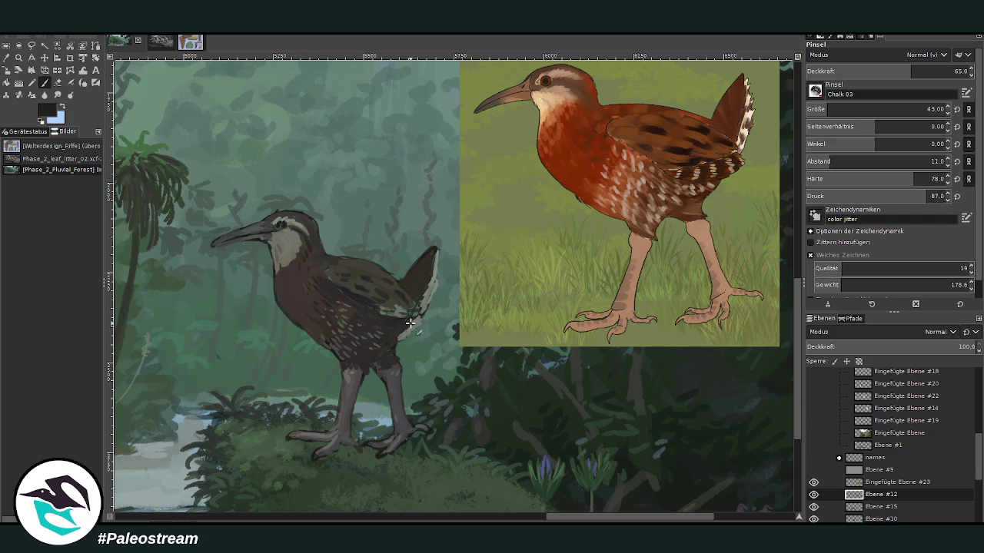
drag(384, 353, 380, 370)
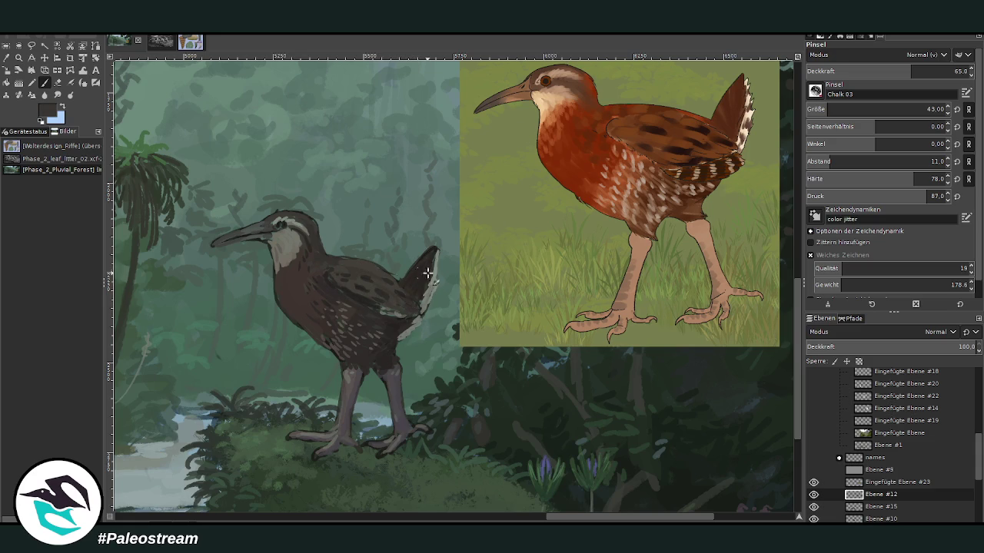
At brush opacity 79.8 with swapped colours, darken the crown, eye area and tail base
click(936, 70)
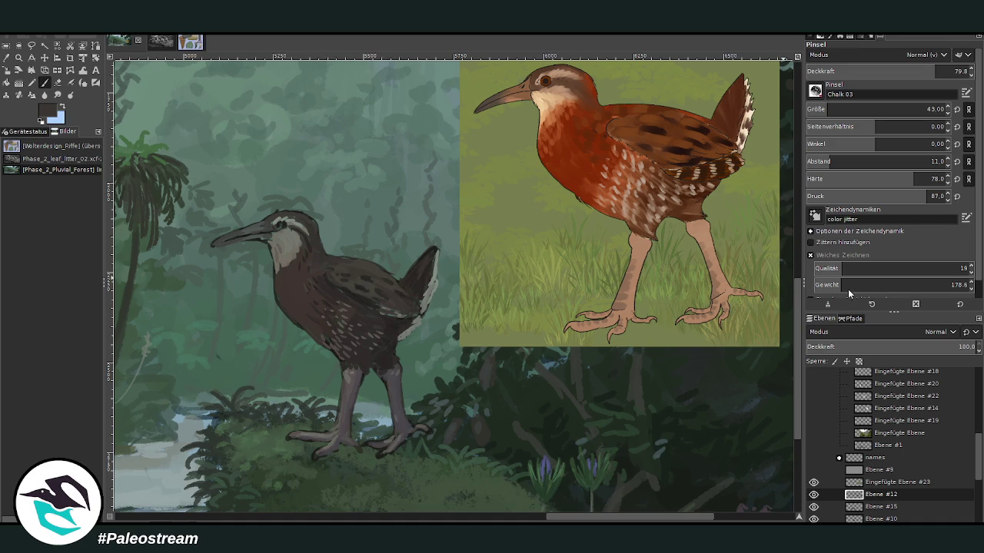
key(x)
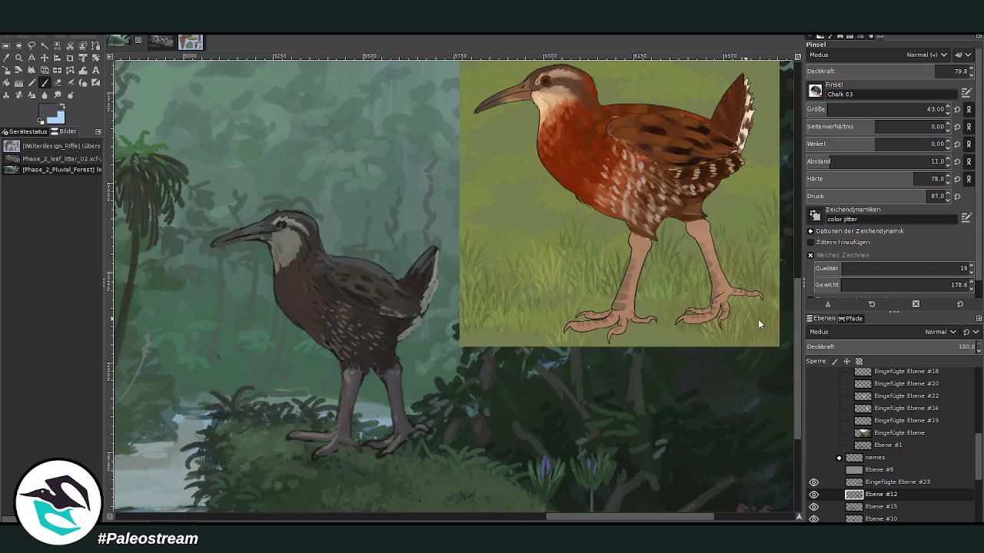
mouse_move(273, 217)
mouse_down()
mouse_move(315, 222)
mouse_move(291, 214)
mouse_up()
mouse_move(407, 277)
mouse_down()
mouse_move(432, 249)
mouse_move(422, 271)
mouse_up()
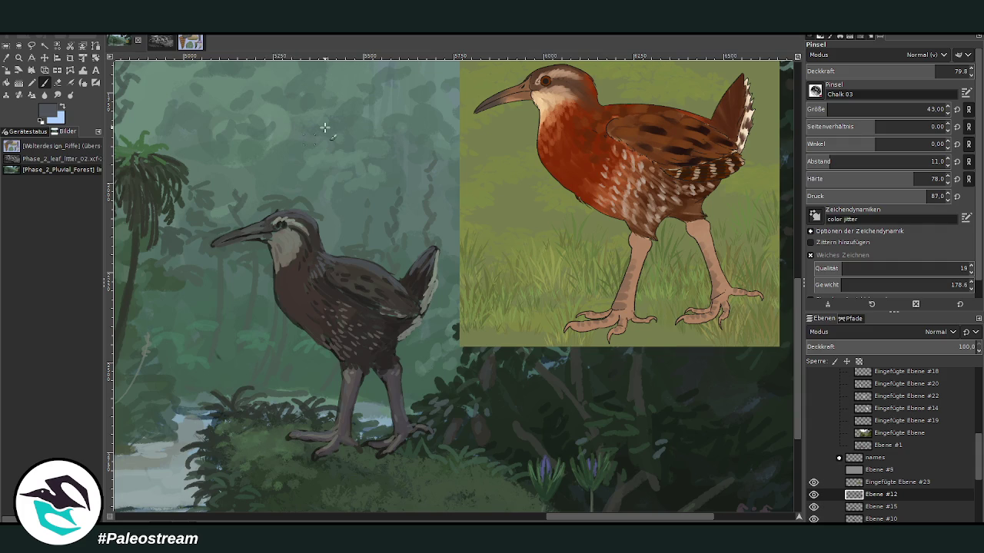
Paint a light highlight along the beak's top edge with a colour sampled from the foot
ctrl+click(765, 301)
drag(264, 220, 229, 236)
drag(883, 109, 834, 109)
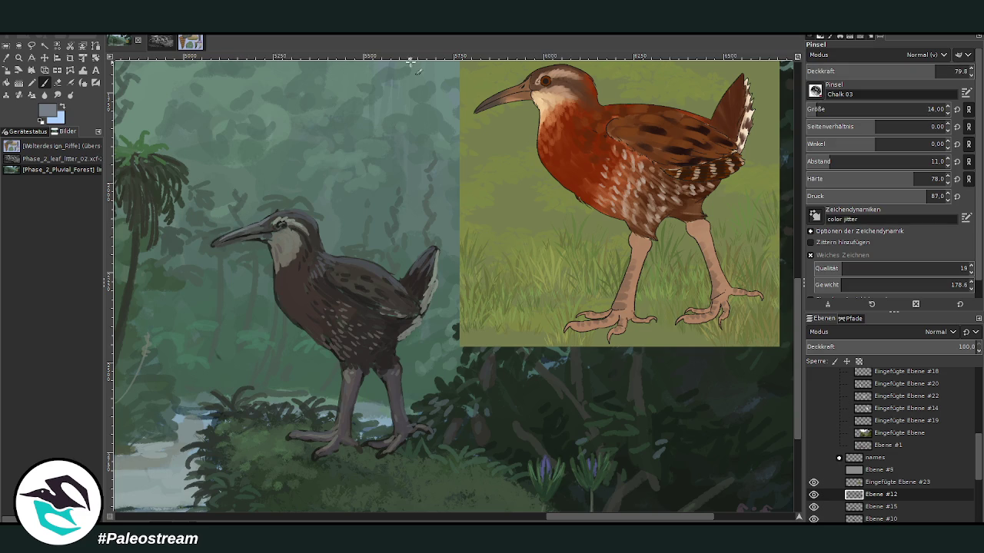
Darken the rail's neck and upper chest with a sampled grey-green at brush size 26
ctrl+click(736, 245)
click(9, 63)
click(301, 257)
key(p)
click(928, 109)
drag(297, 250, 285, 282)
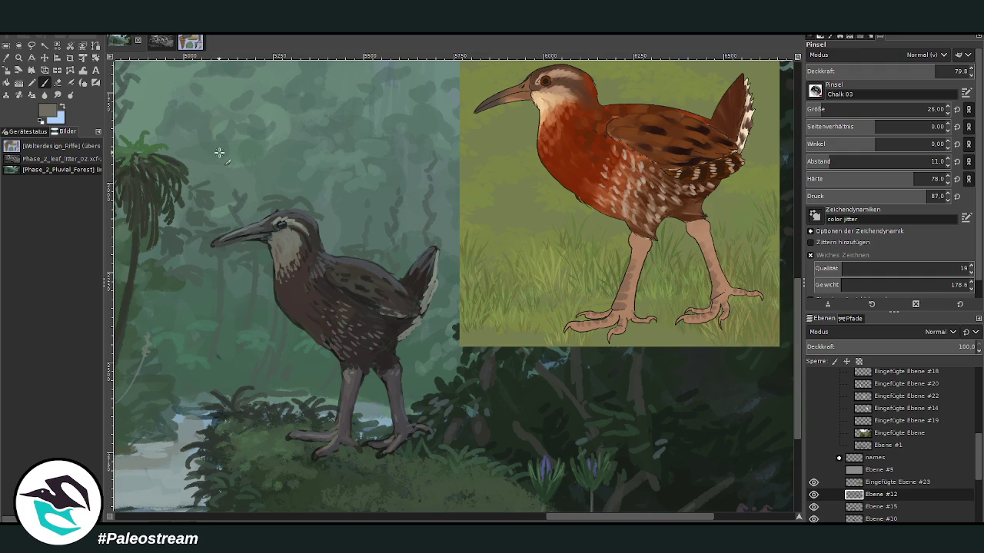
Sample dark brown from the rail's chest and zoom out to fit the whole painting
click(8, 59)
click(294, 290)
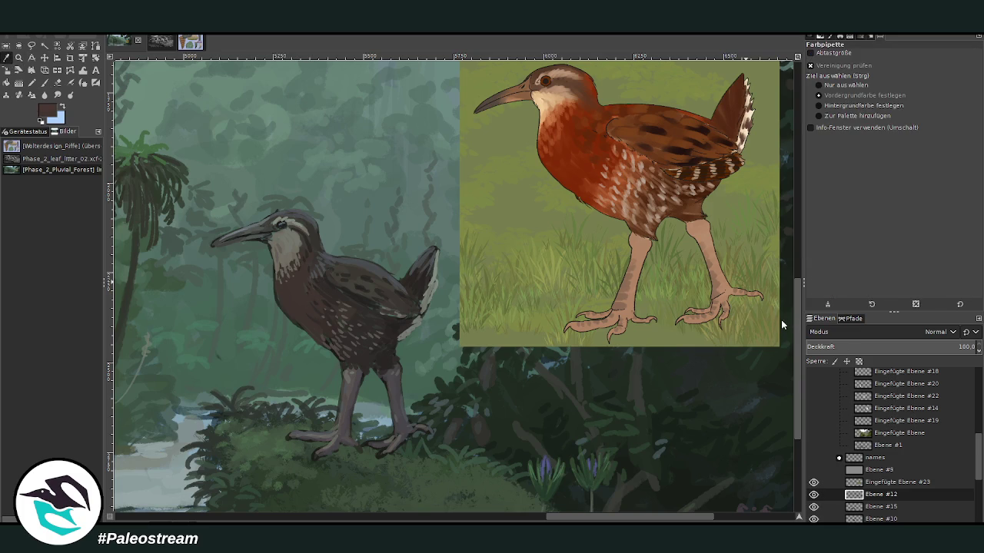
click(43, 83)
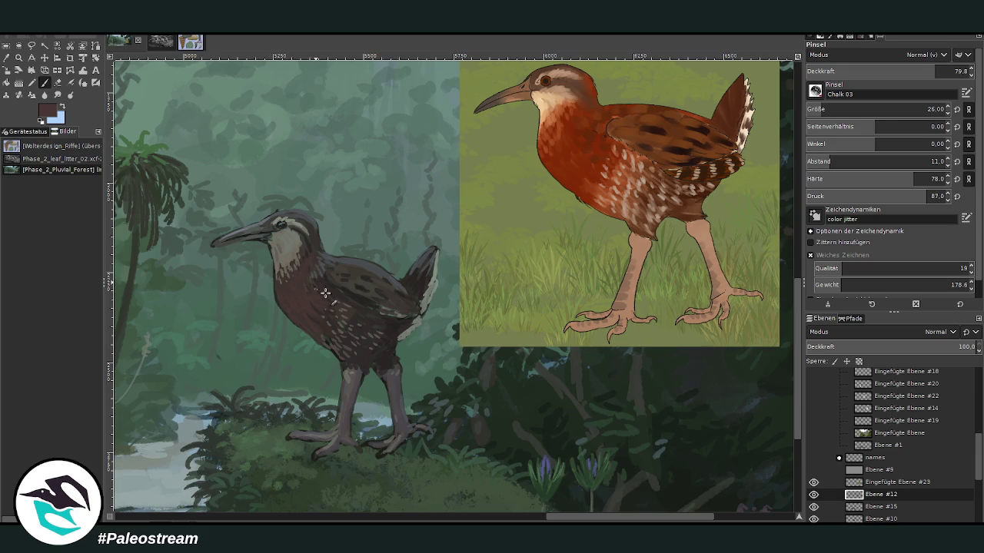
key(z)
key(shift+ctrl+j)
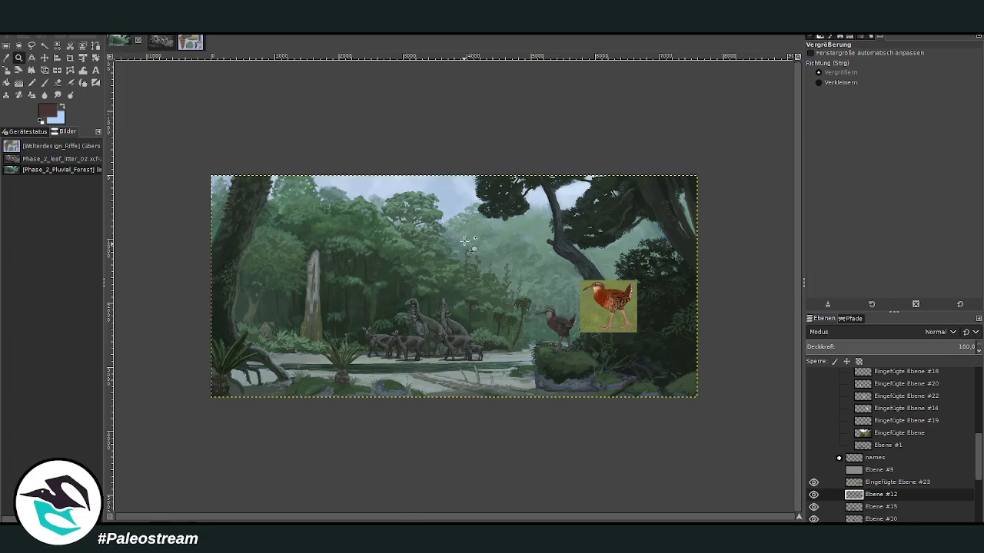
Zoom in closer on the rail and return to the paintbrush
drag(461, 237, 632, 404)
drag(309, 143, 607, 405)
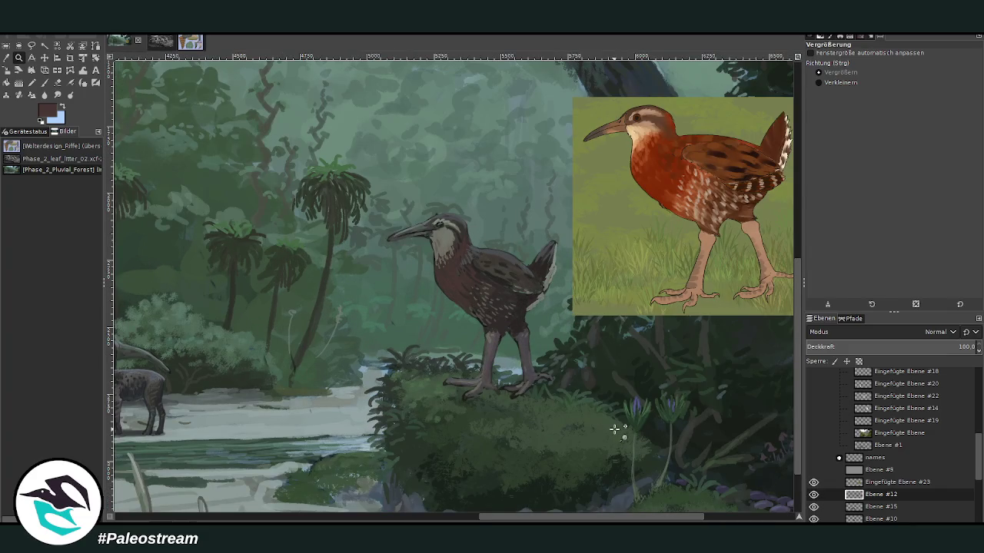
key(p)
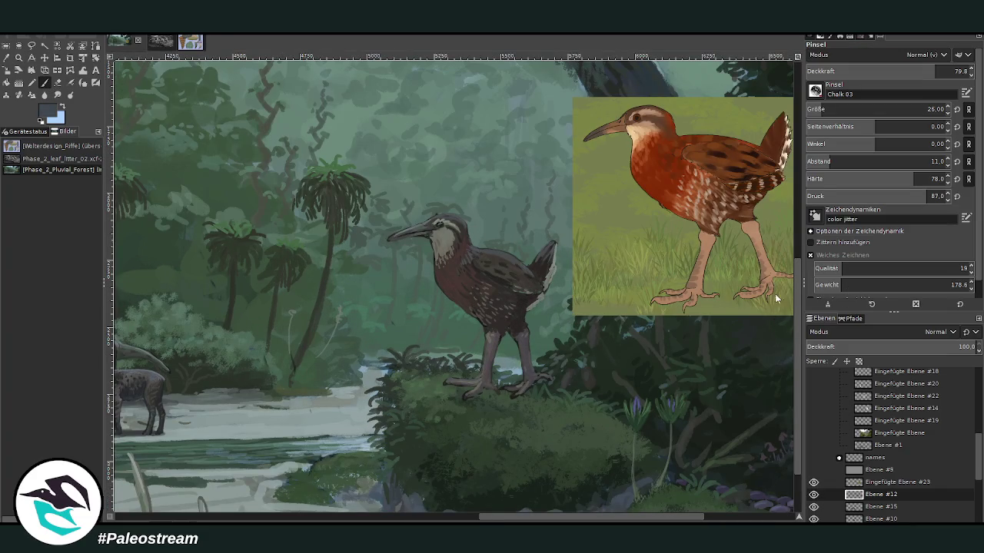
scroll(862, 52, down, 10)
scroll(907, 109, up, 10)
Set the Chalk 03 brush to Darken-only mode, size 523 and opacity 24.6
drag(933, 69, 949, 69)
ctrl+click(777, 329)
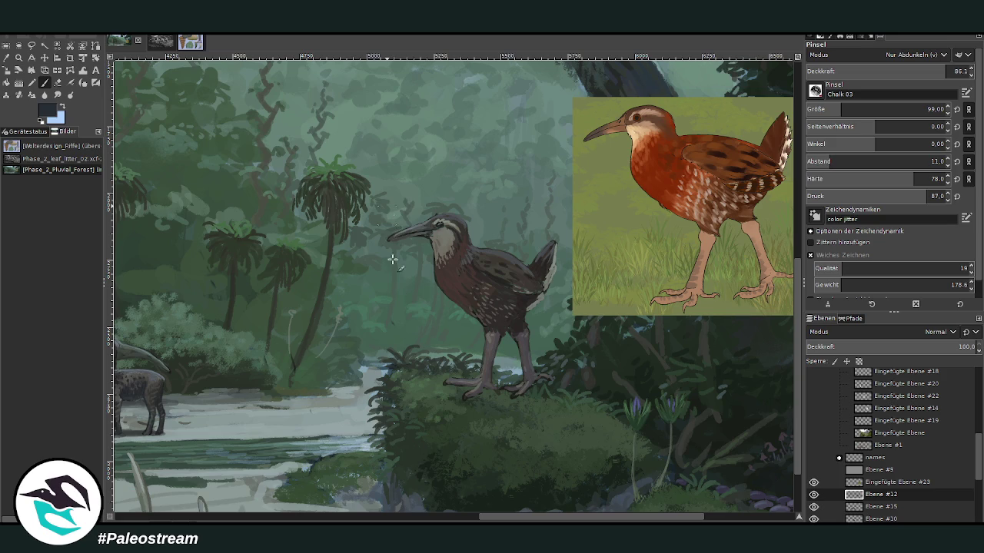
drag(840, 109, 900, 109)
drag(946, 71, 845, 71)
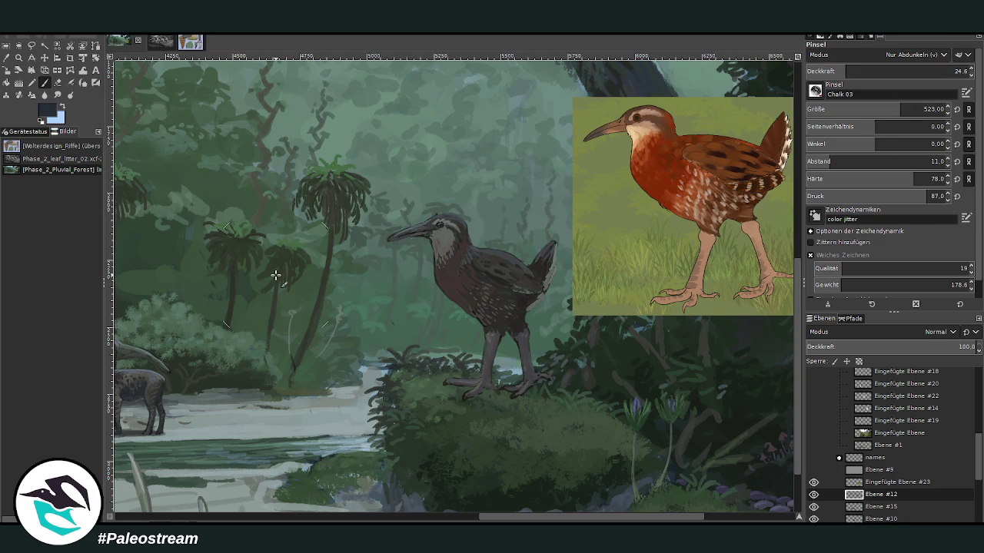
scroll(275, 274, down, 1)
scroll(276, 275, down, 2)
scroll(275, 275, down, 2)
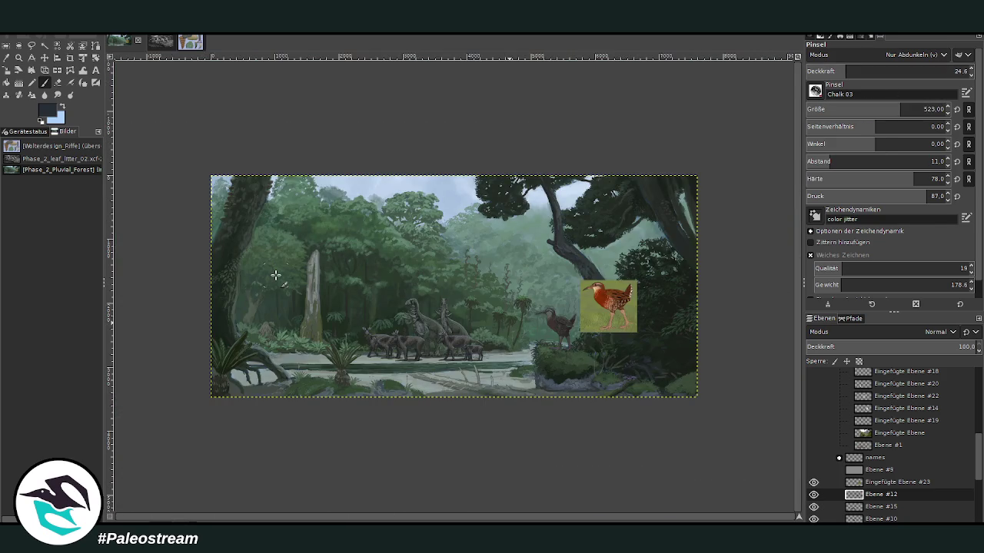
Zoom in step by step on the rail and its rock
key(z)
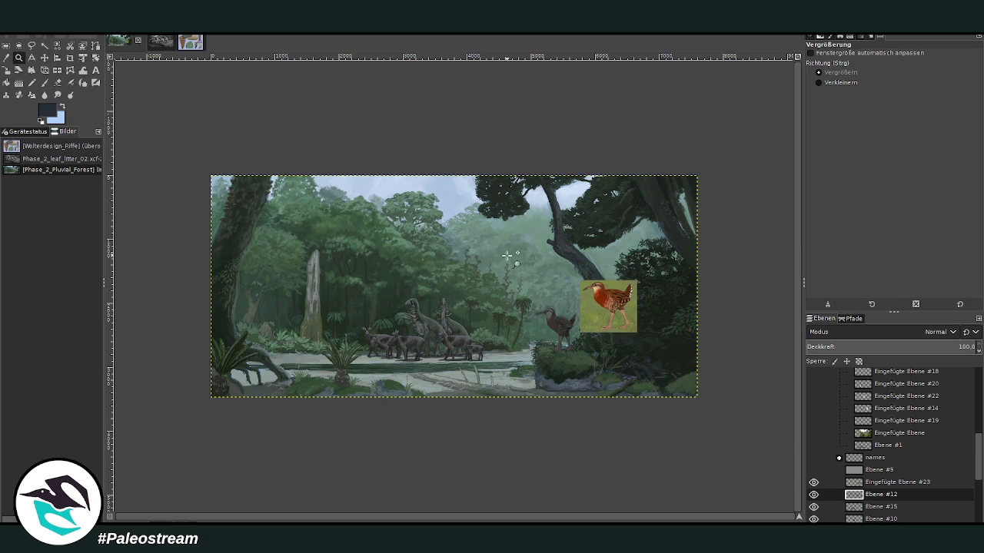
drag(504, 252, 609, 401)
drag(317, 134, 578, 457)
drag(315, 121, 592, 452)
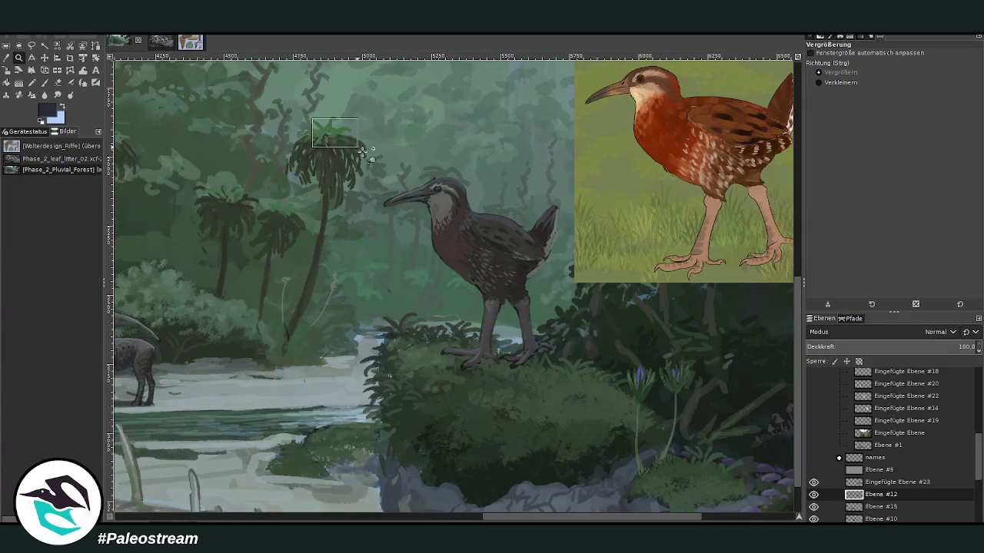
key(o)
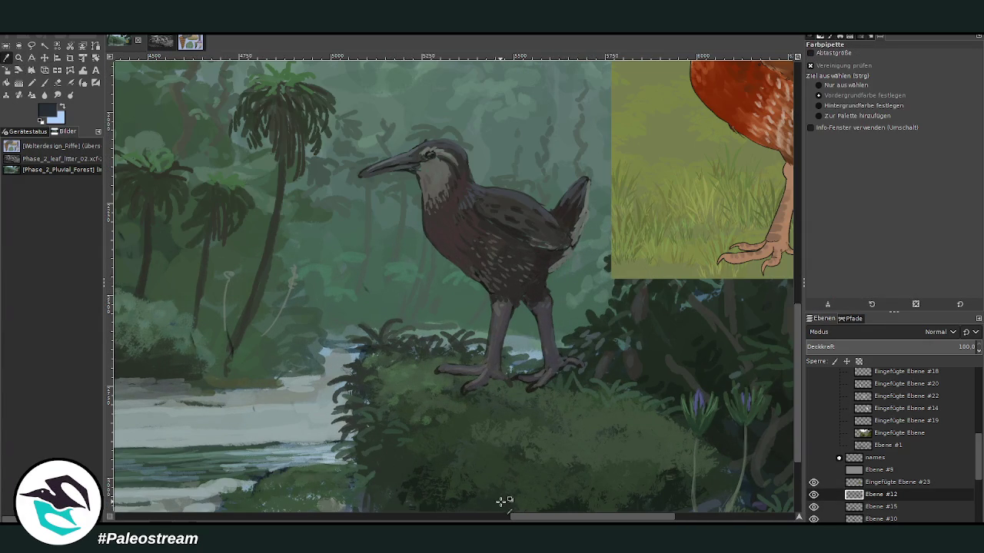
key(p)
Set the brush to about 50 opacity and size 50, and sample a grey from the painting
drag(861, 69, 911, 69)
drag(884, 110, 812, 109)
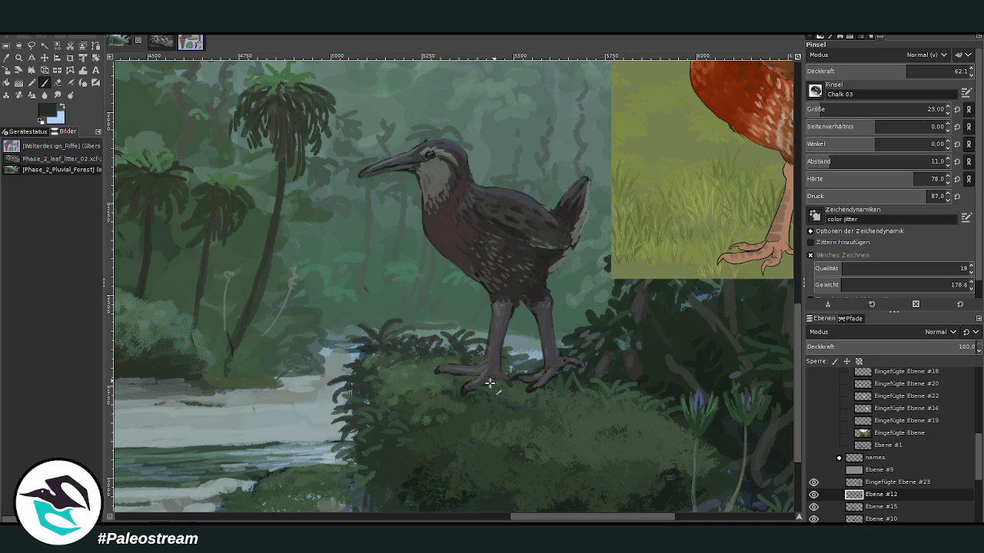
key(bracketright)
key(bracketright)
key(bracketright)
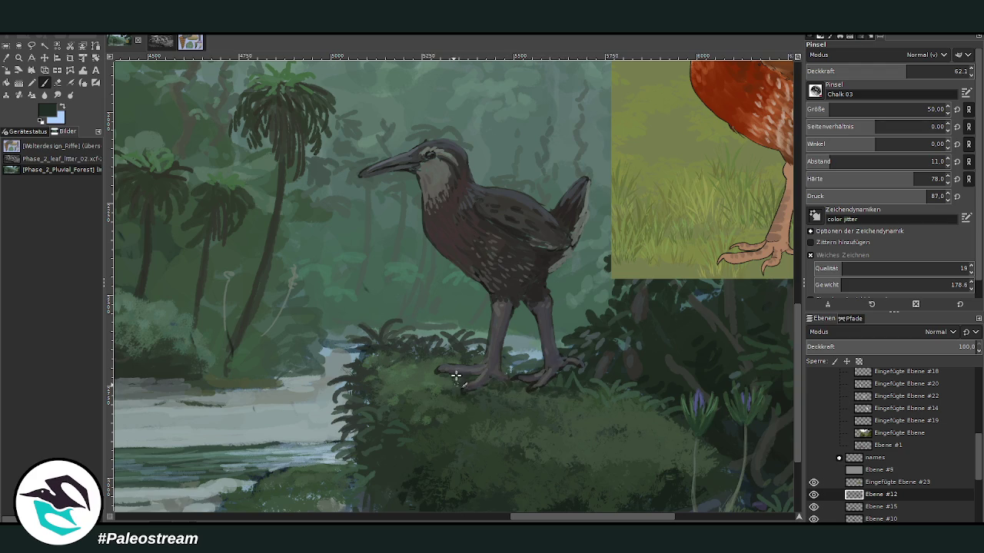
key(o)
click(407, 158)
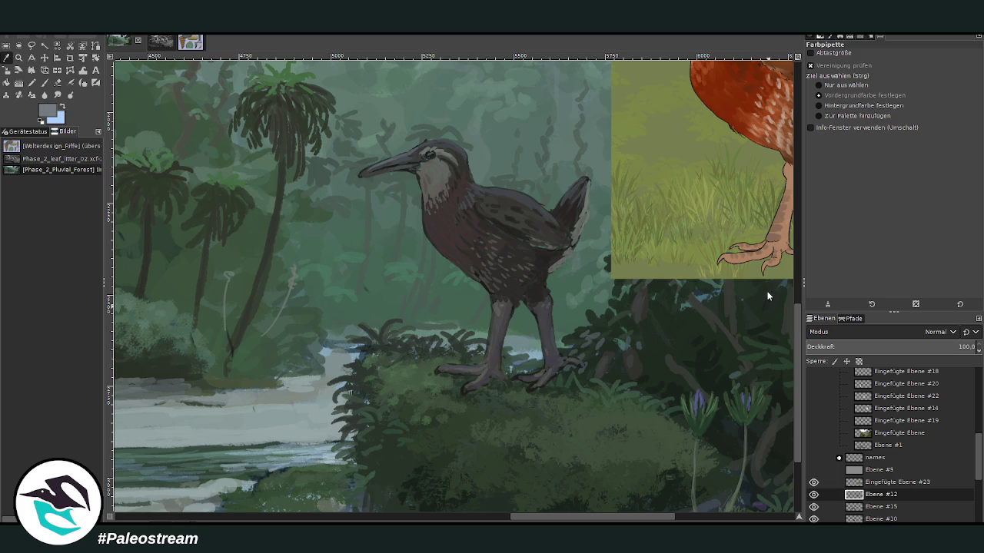
key(p)
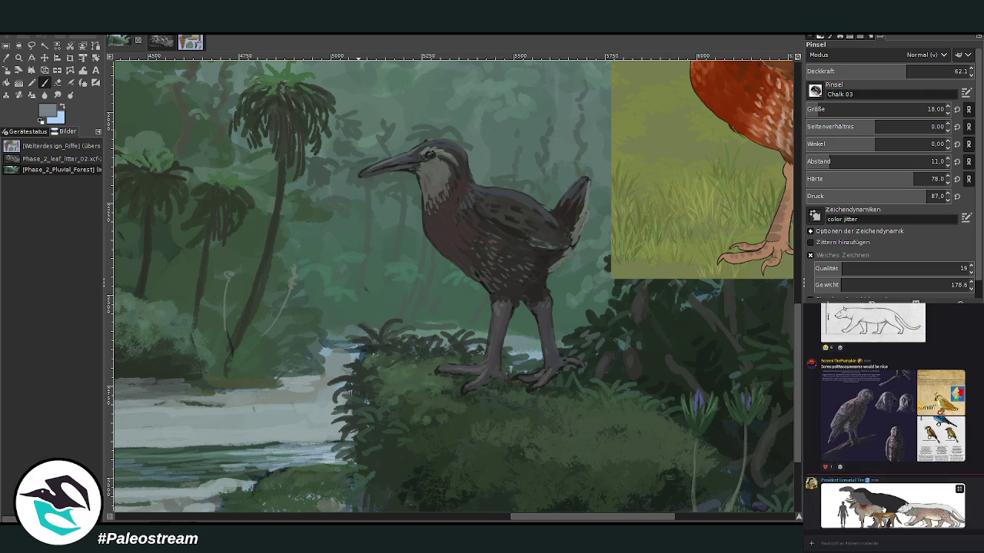
View the chat's size-comparison picture and paste it into GIMP as a new image
click(896, 499)
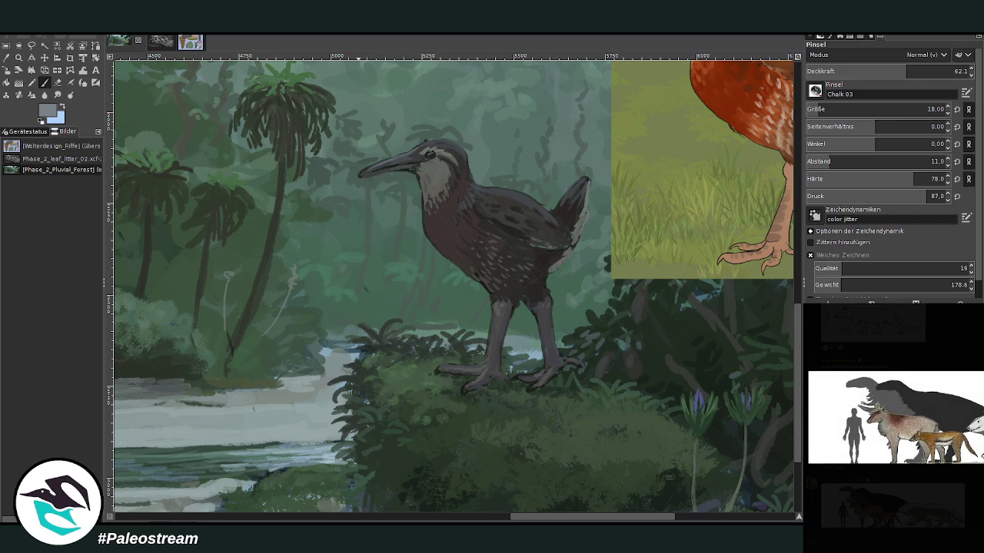
key(Escape)
key(z)
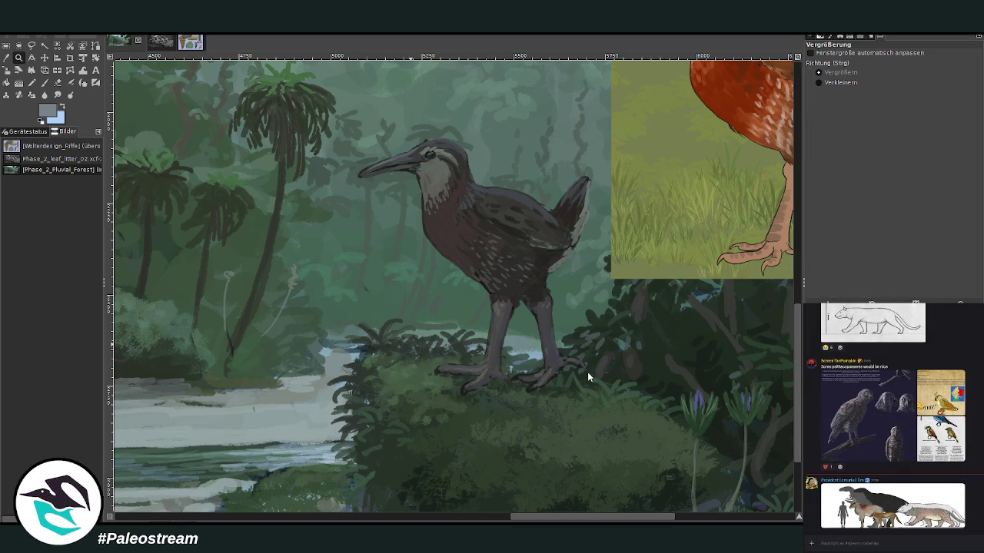
key(ctrl+shift+v)
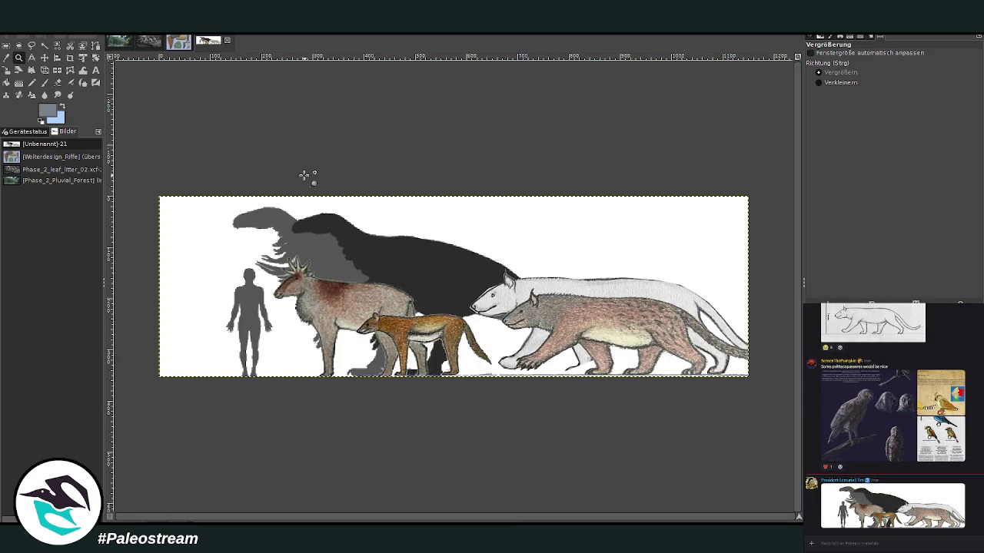
Zoom into the pasted picture, then return to the forest painting with brush opacity 71.0
drag(177, 186, 769, 390)
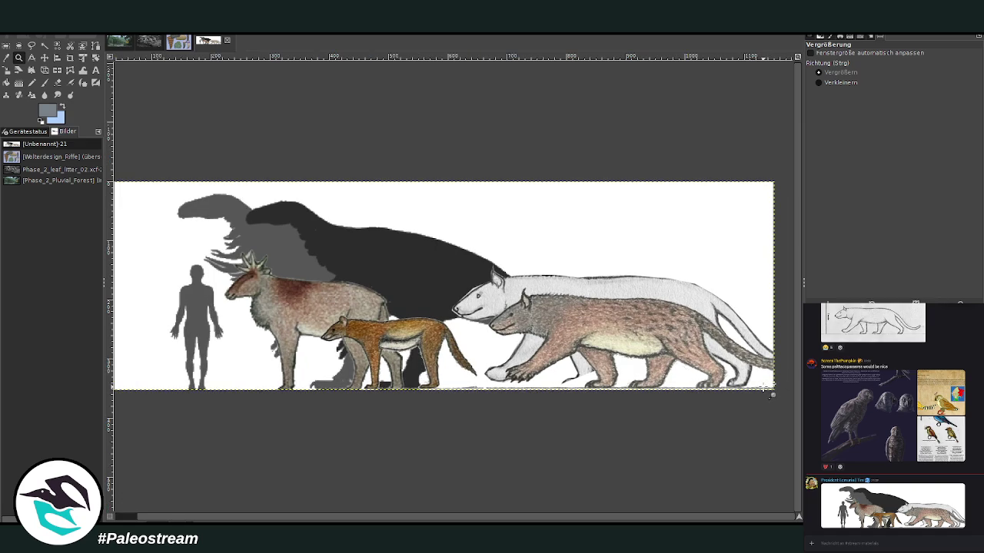
key(p)
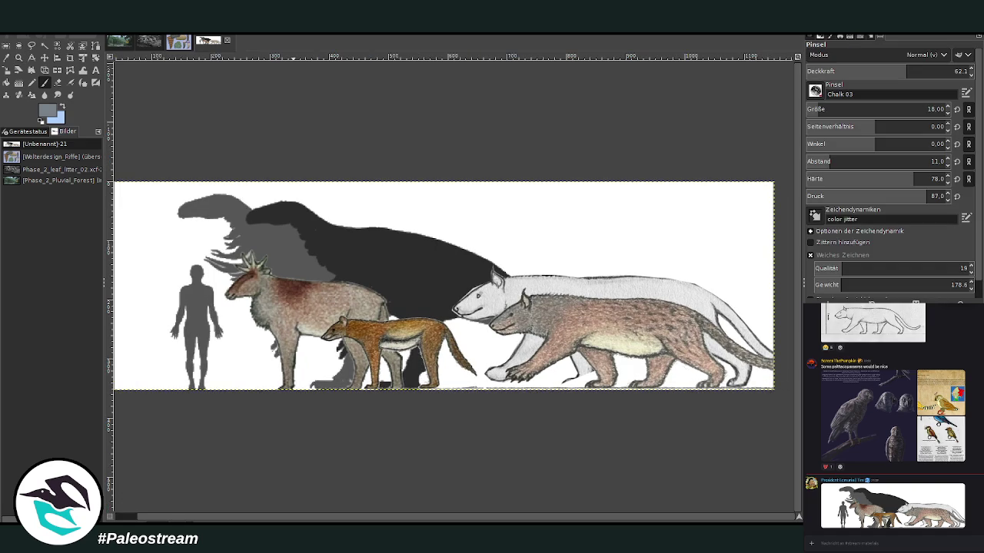
click(119, 40)
click(923, 70)
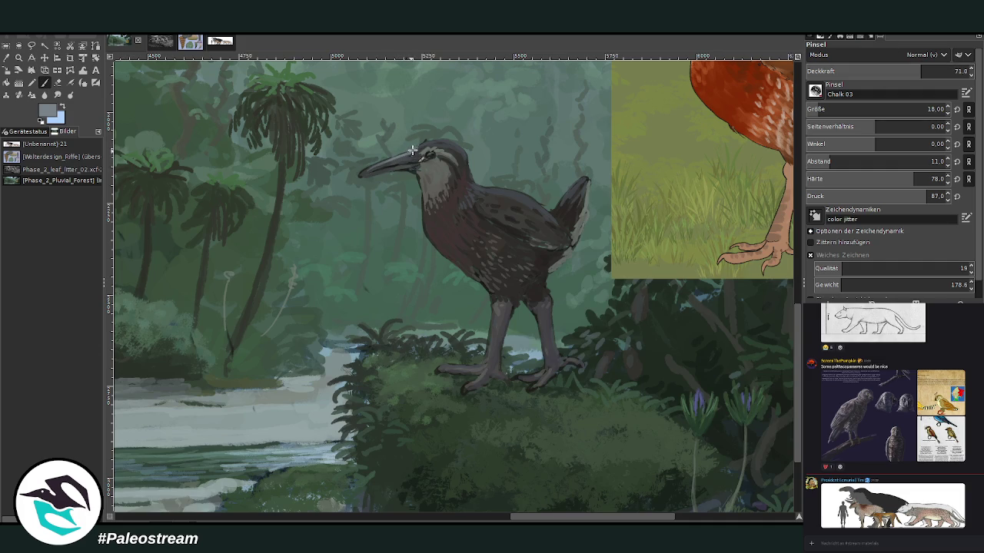
Add a stroke at the tail tip and erase a white highlight into the rail's eye
drag(581, 180, 568, 194)
key(shift+e)
drag(434, 148, 421, 155)
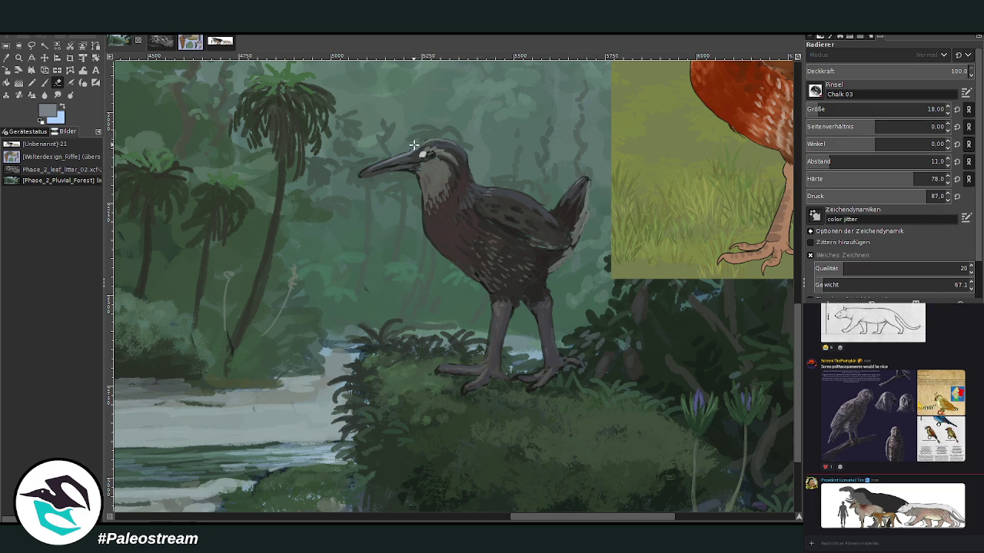
click(45, 83)
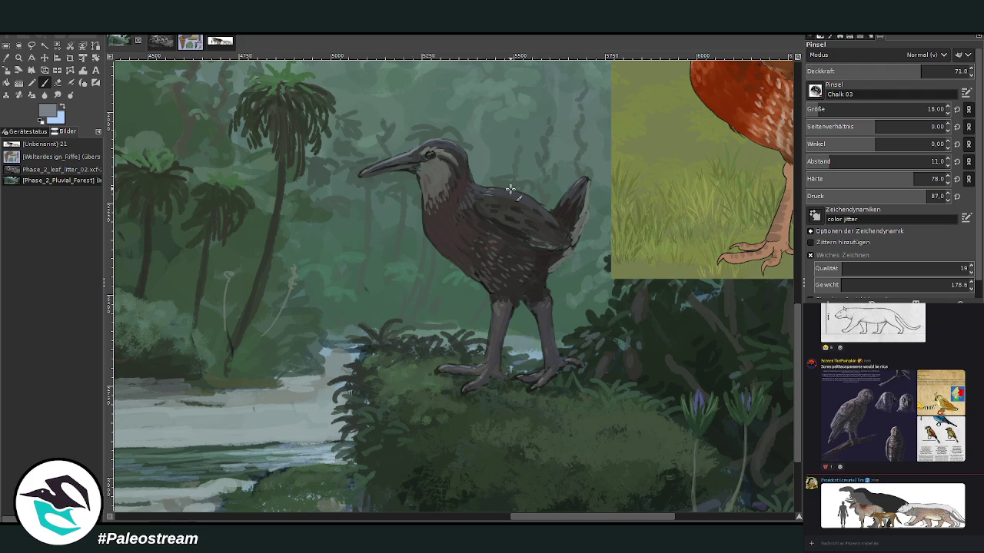
At half opacity and size 27, add feather strokes on back and tail and a dark head cap
click(887, 71)
click(926, 109)
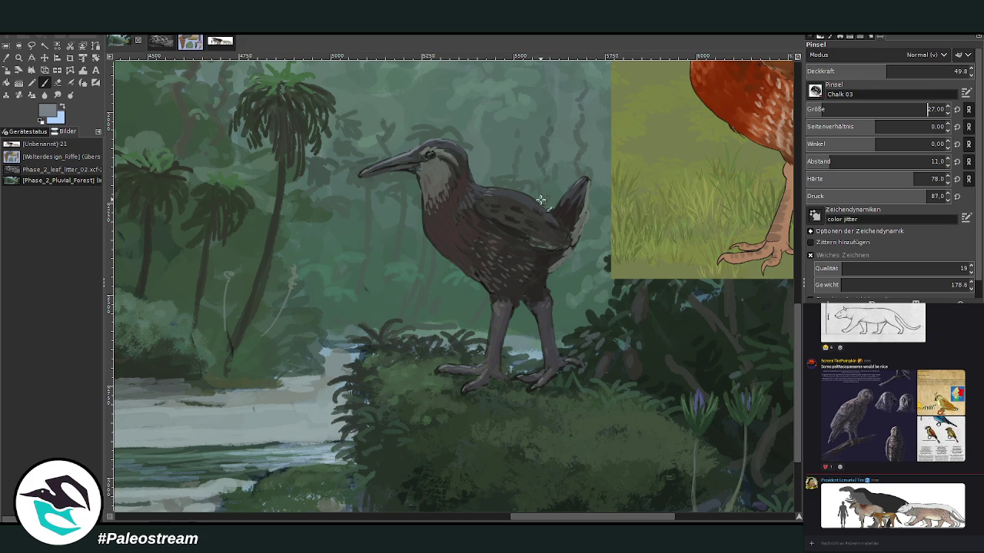
drag(519, 202, 496, 190)
drag(562, 205, 587, 182)
drag(433, 142, 455, 150)
scroll(797, 326, up, 3)
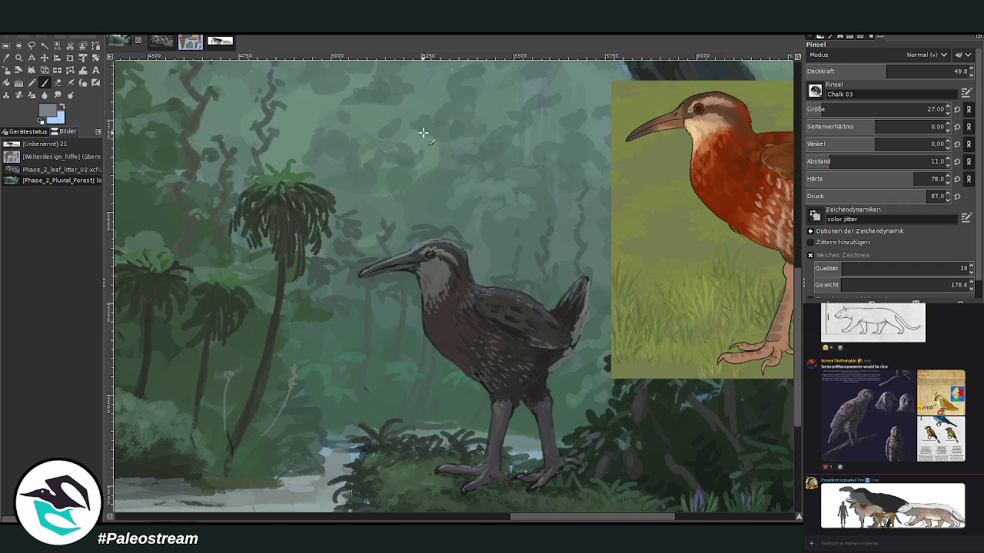
Touch up below the beak, sample a darker reference colour, and set brush opacity 24.3, size 32
click(6, 58)
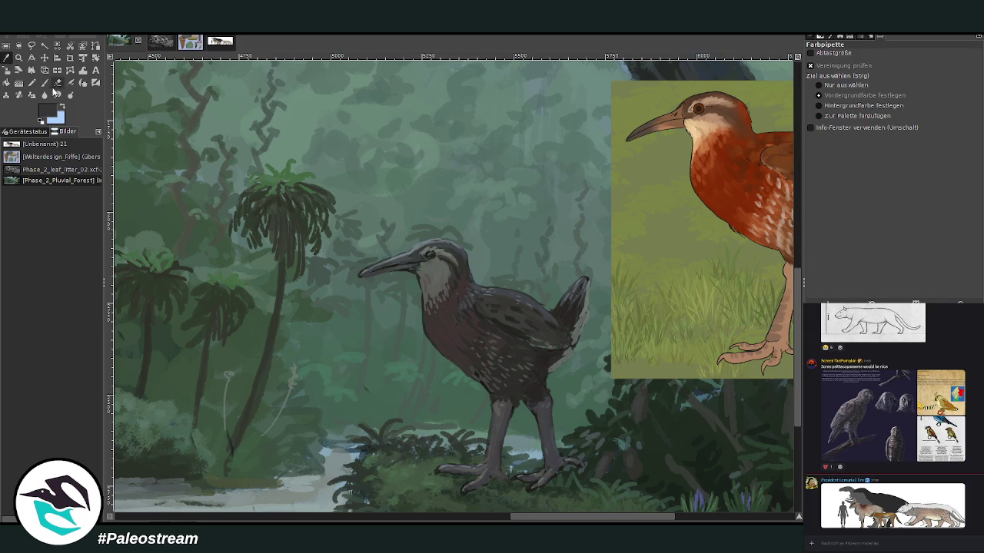
click(44, 82)
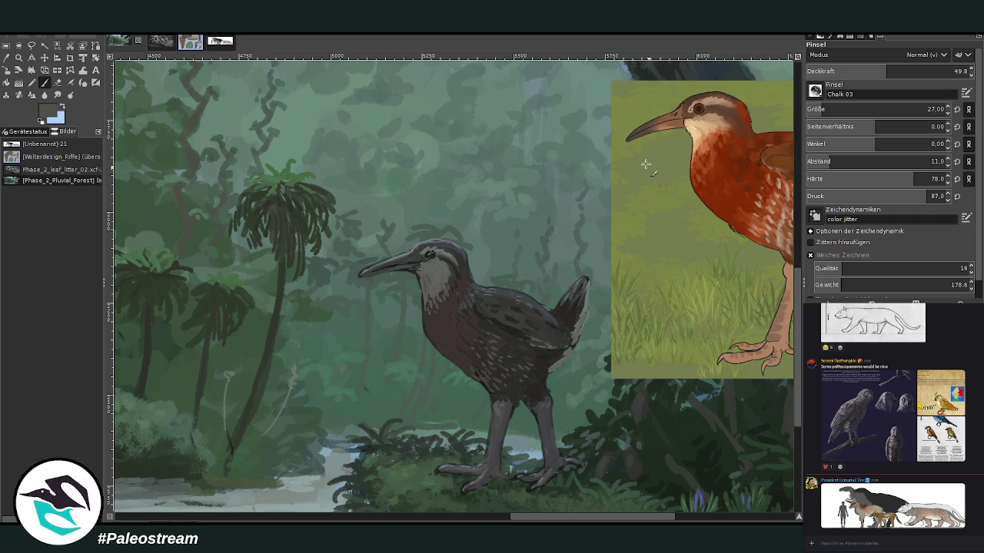
drag(387, 274, 384, 278)
ctrl+click(766, 323)
click(820, 110)
click(839, 68)
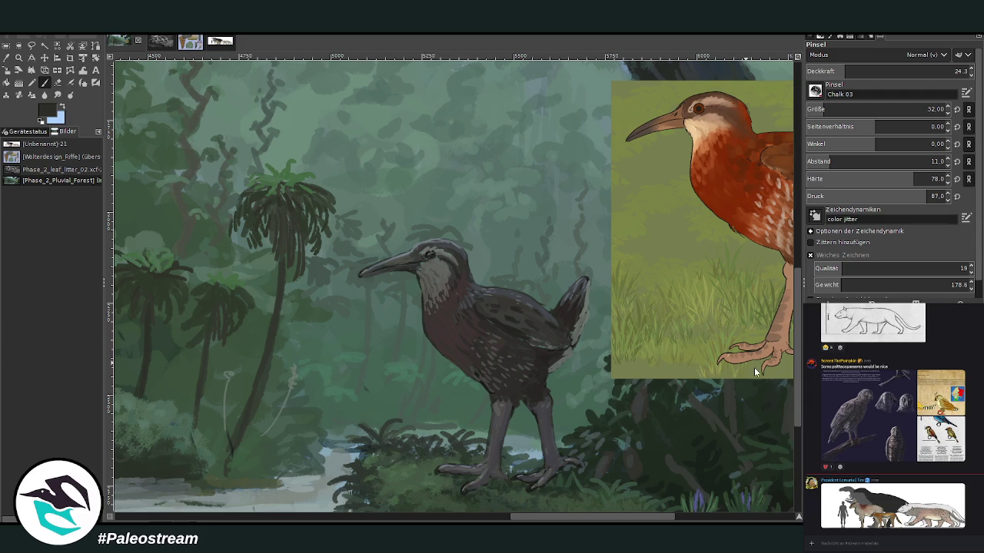
Zoom out and pan across the whole riverbank scene
scroll(572, 319, down, 2)
scroll(573, 318, down, 2)
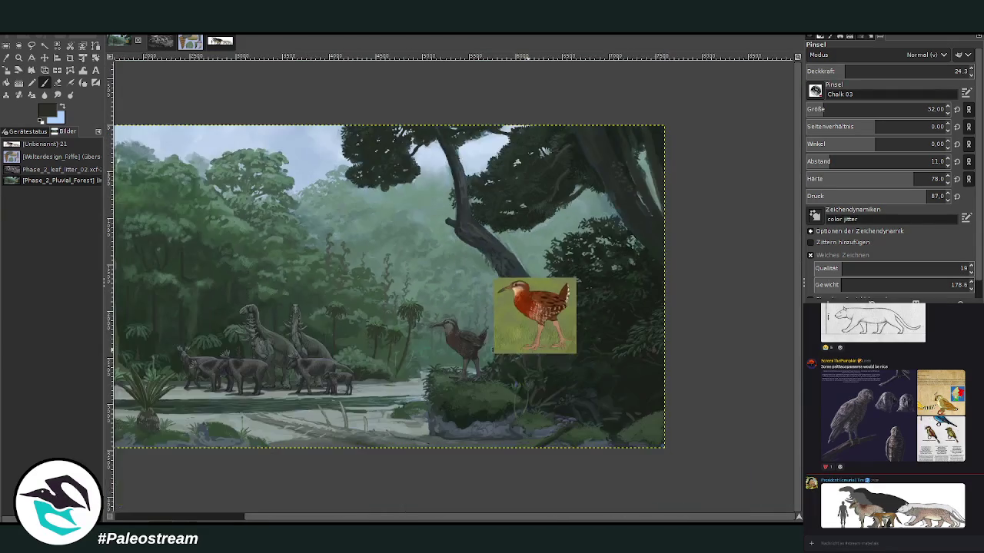
scroll(572, 319, down, 1)
click(19, 57)
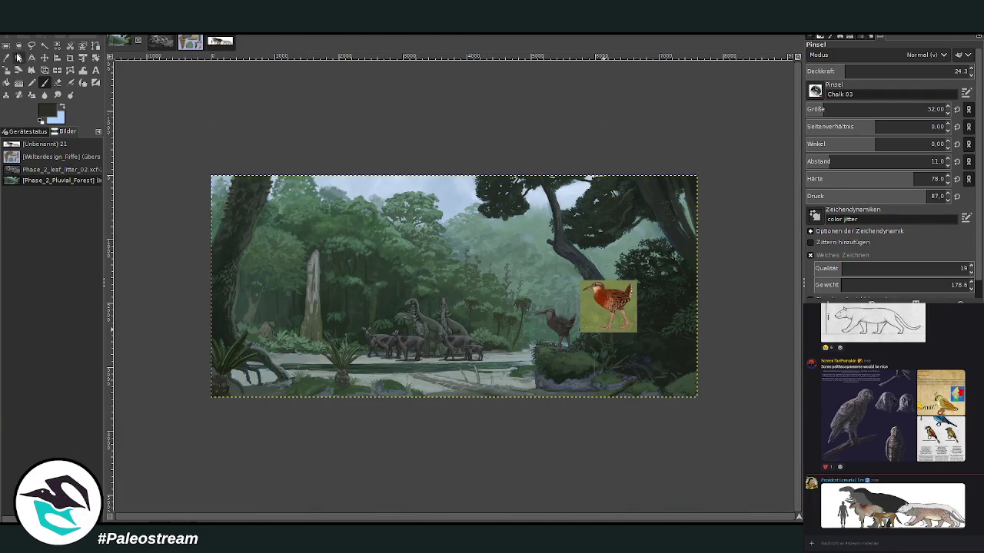
drag(189, 156, 679, 421)
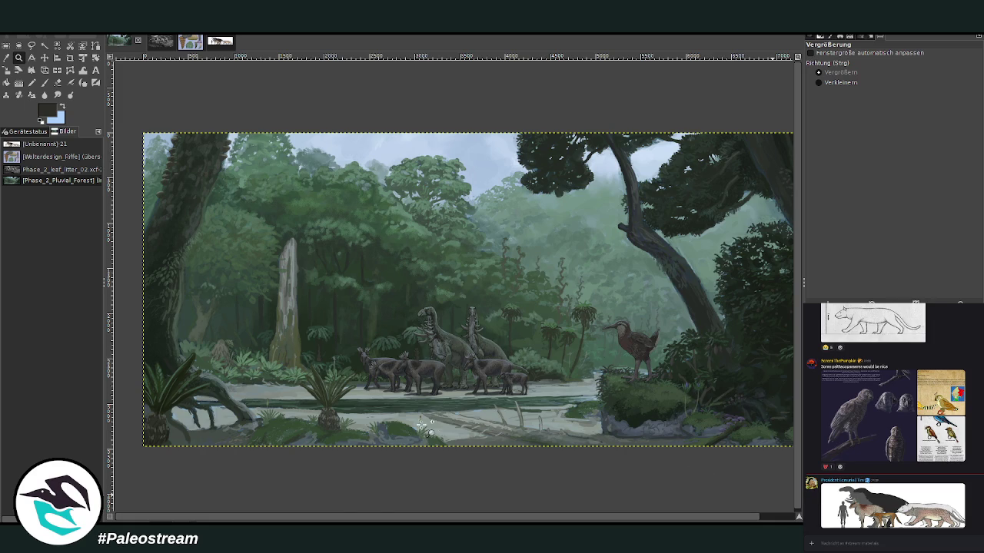
scroll(369, 513, right, 1)
scroll(358, 504, left, 1)
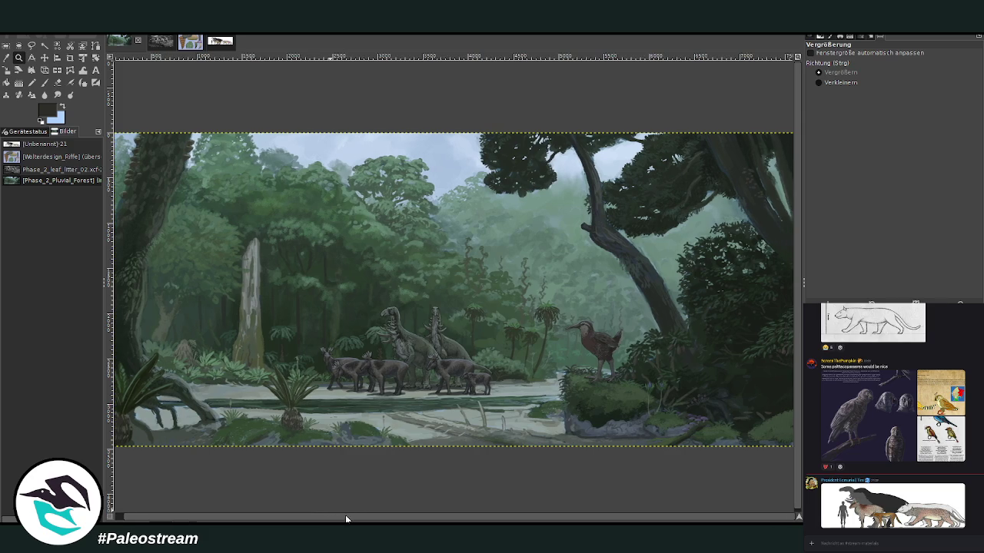
scroll(342, 501, down, 1)
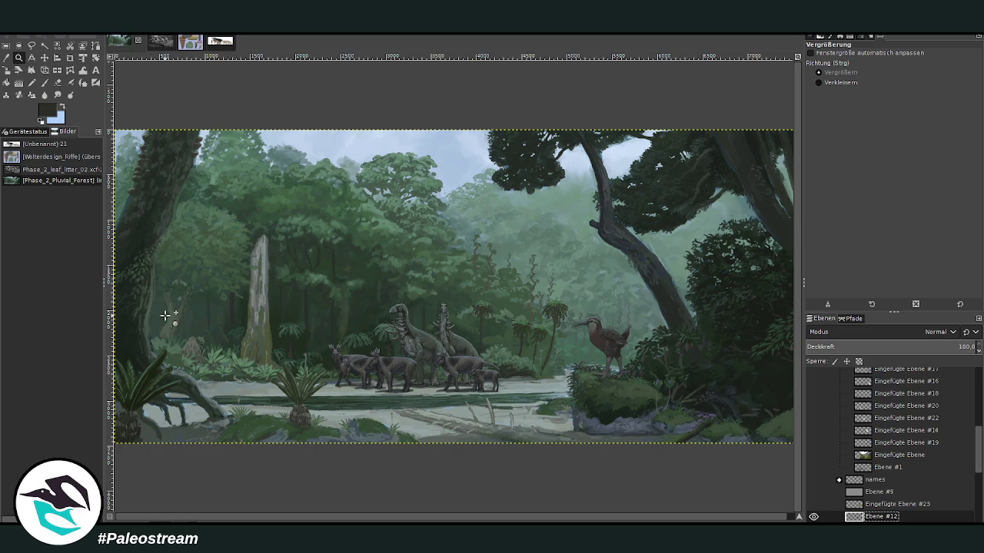
Inspect the grey stump and ferns up close, then zoom back out to the full painting
drag(162, 312, 243, 372)
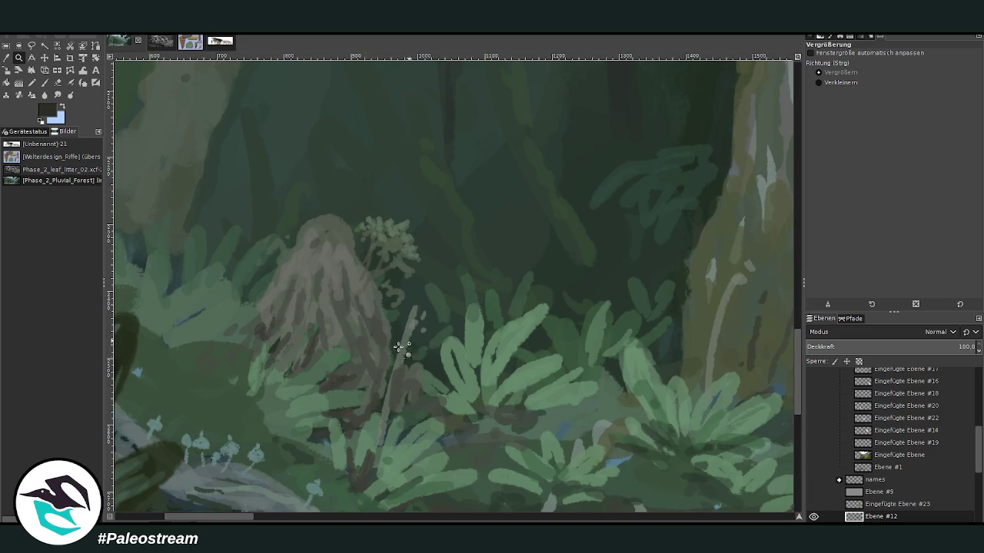
key(ctrl)
ctrl+click(247, 300)
ctrl+click(247, 300)
ctrl+click(246, 300)
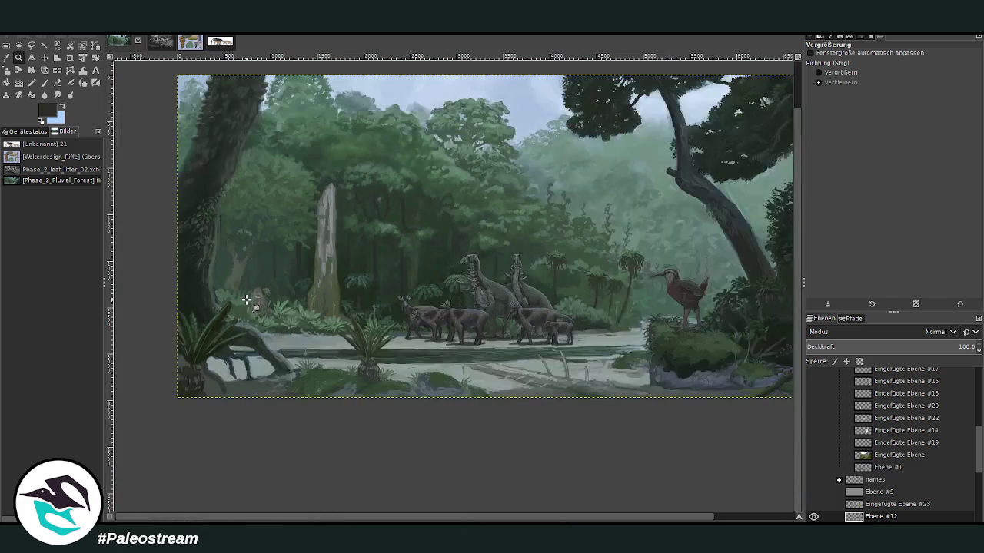
click(841, 72)
Zoom in on the antlered herd and pan right along the riverbank
mouse_move(308, 231)
mouse_down()
mouse_move(351, 270)
mouse_move(630, 435)
mouse_up()
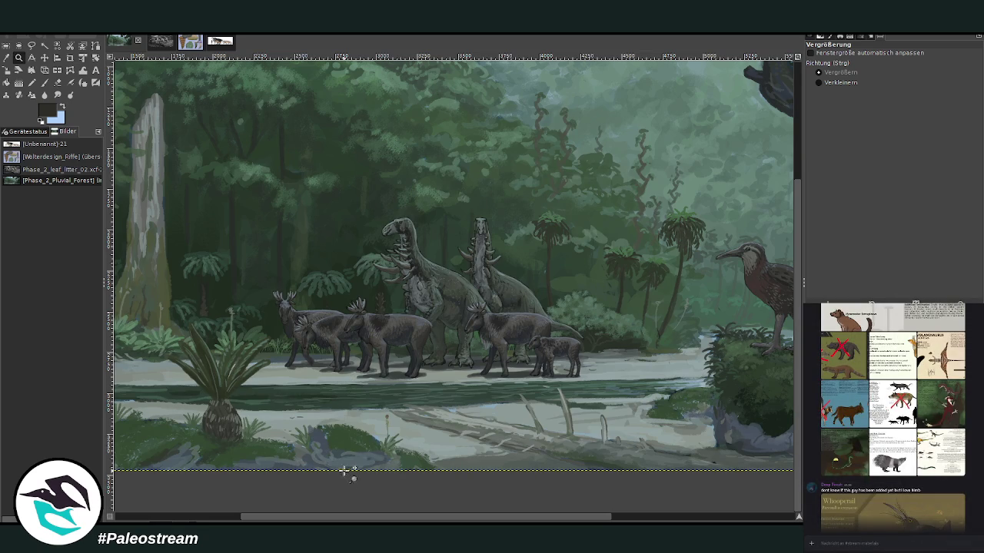
scroll(416, 521, right, 3)
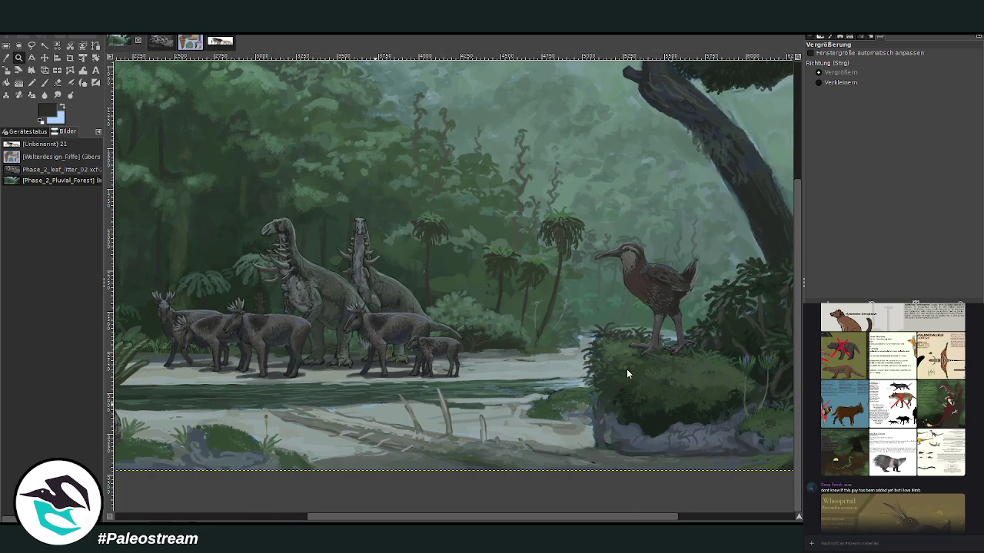
Paste the Megahastatus fuscus card and crop it to a 1962 × 1824 area of text and animal
key(alt+1)
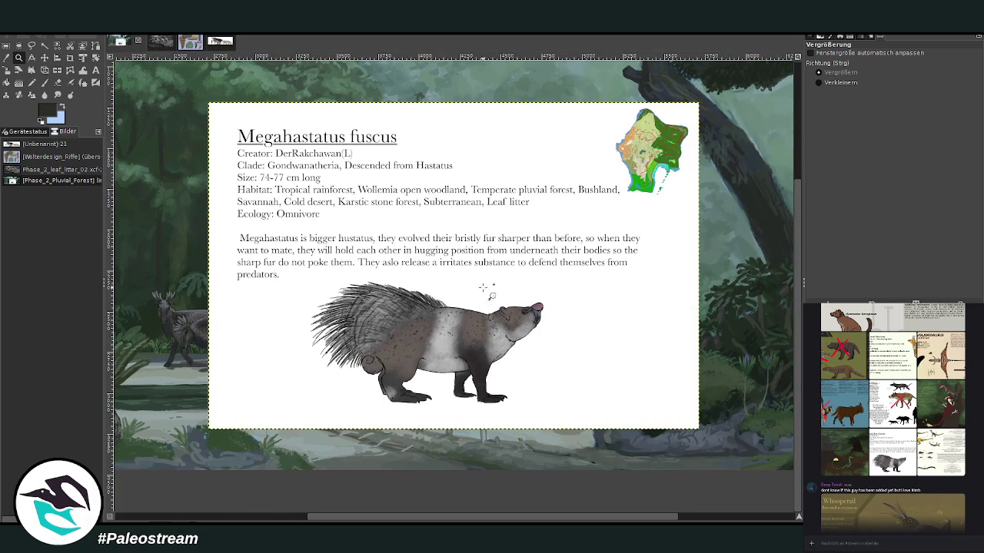
click(70, 58)
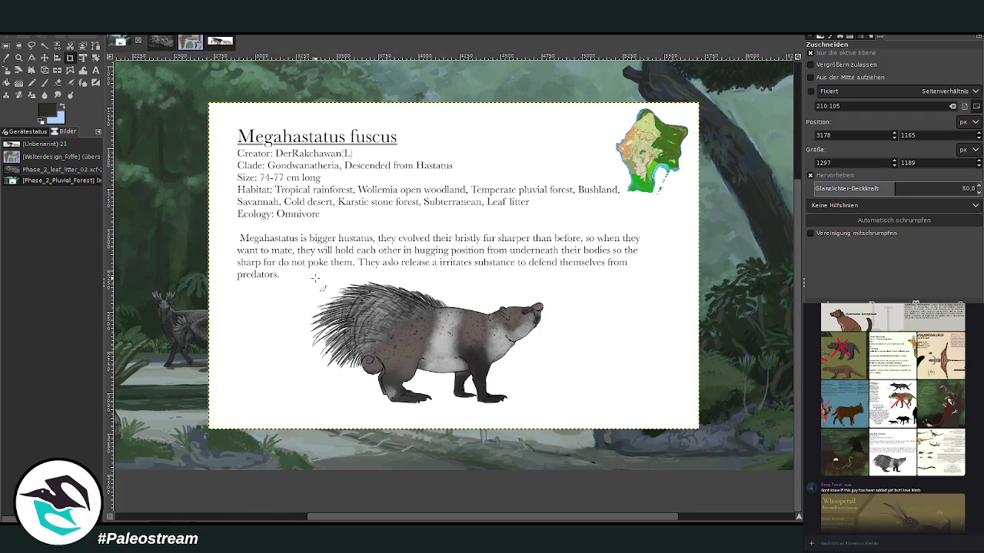
drag(302, 261, 552, 419)
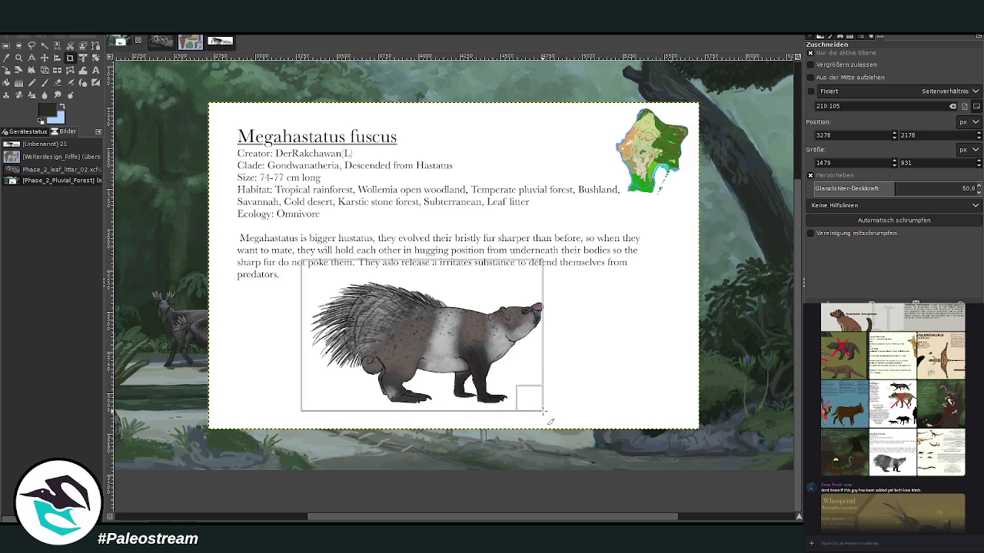
drag(323, 275, 254, 137)
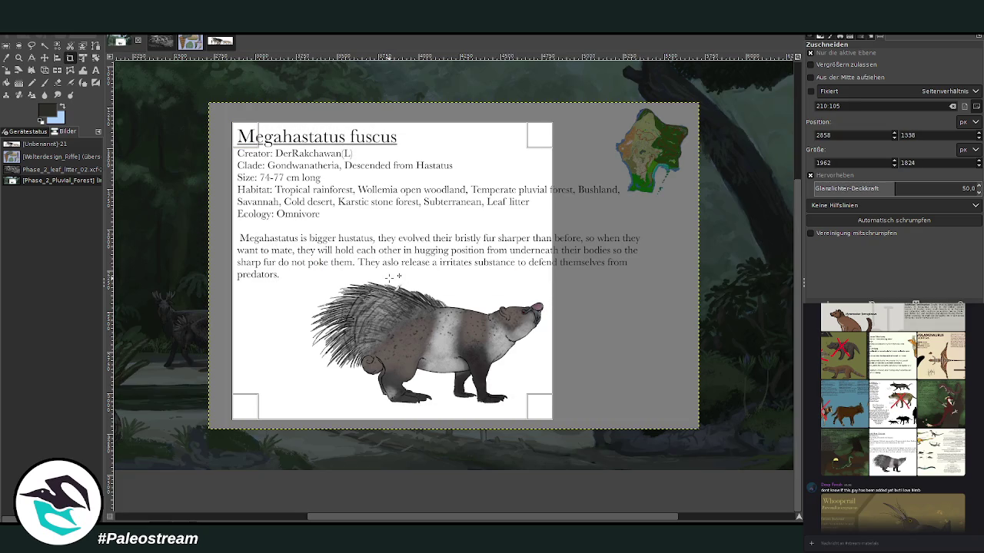
click(396, 286)
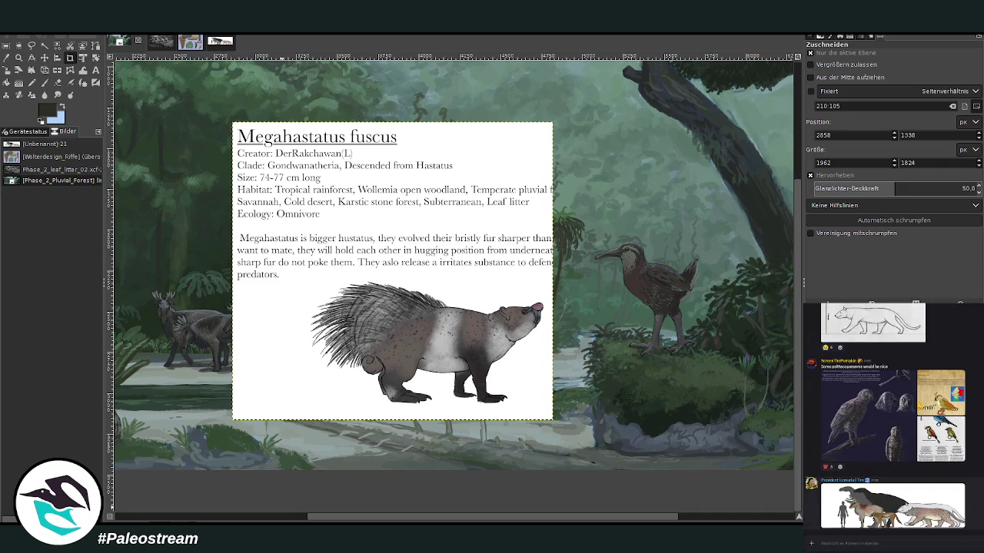
Scale the Megahastatus card down to about 913 × 849 pixels
key(shift+s)
click(367, 269)
mouse_move(368, 269)
mouse_down()
mouse_move(360, 246)
mouse_move(375, 275)
mouse_up()
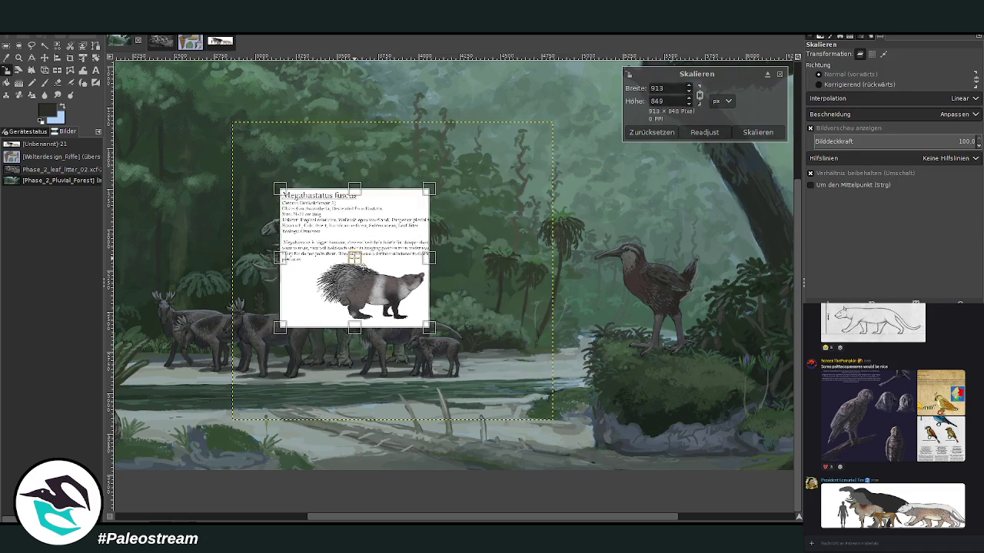
click(750, 135)
Move the scaled card left beside the herd and zoom in on it
mouse_move(364, 515)
mouse_down()
mouse_move(166, 501)
mouse_move(192, 496)
mouse_up()
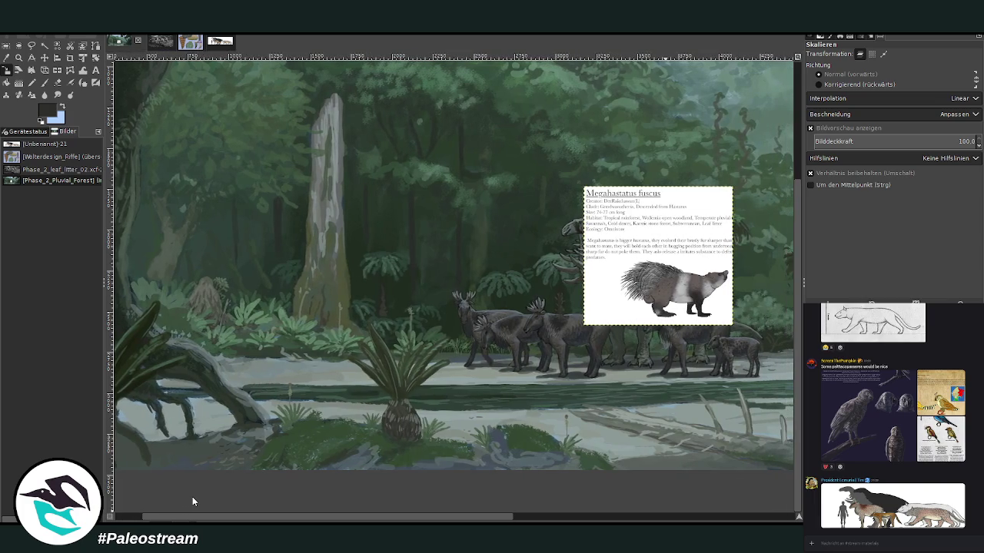
click(44, 58)
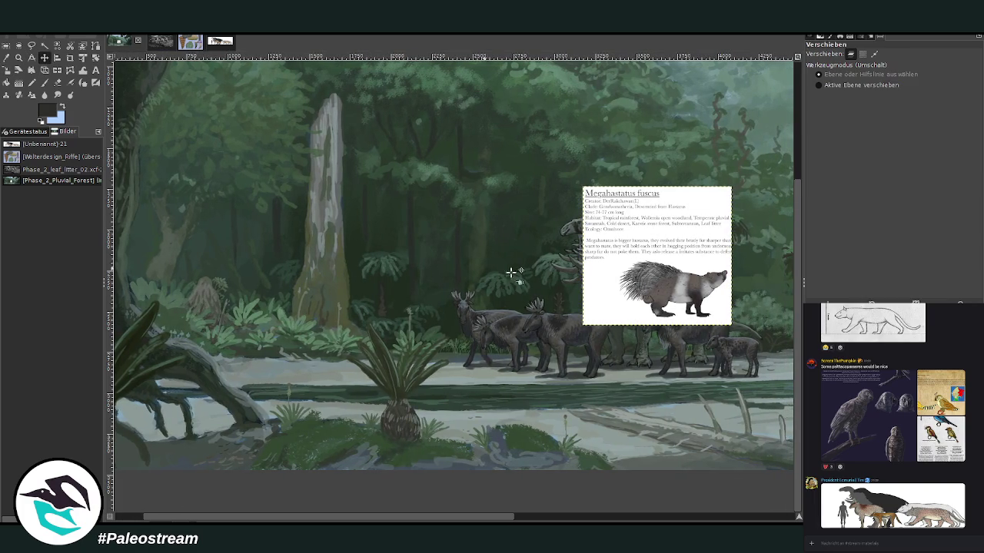
drag(596, 284, 353, 316)
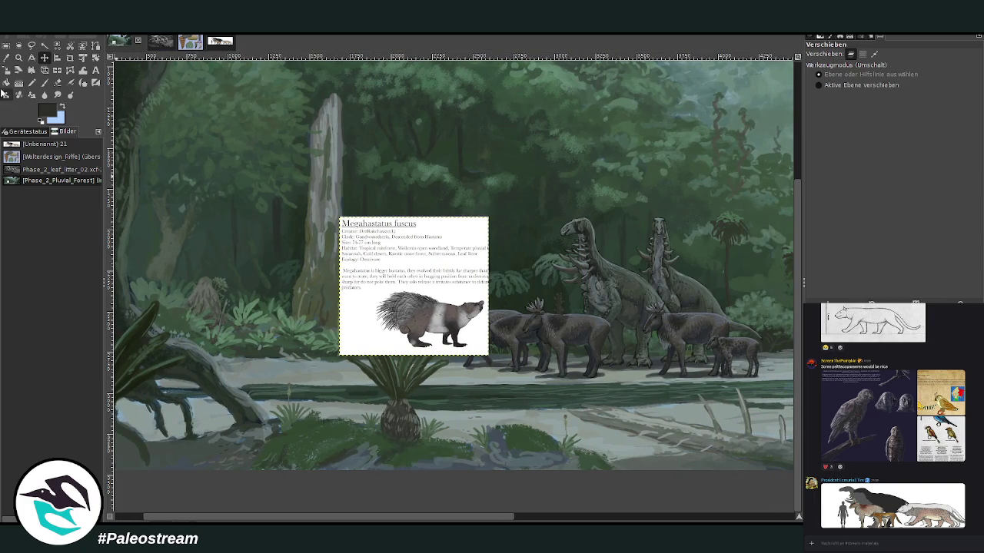
click(18, 58)
drag(195, 199, 487, 386)
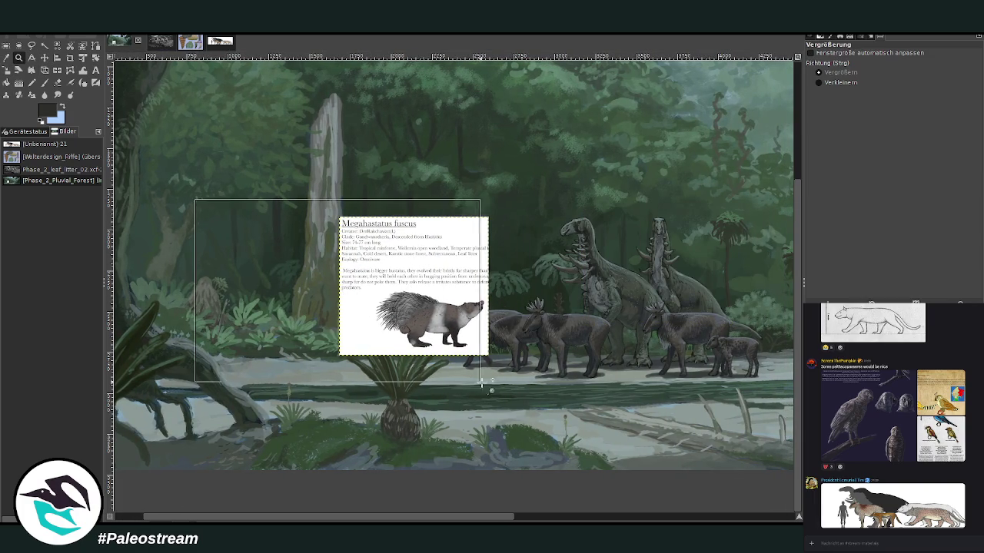
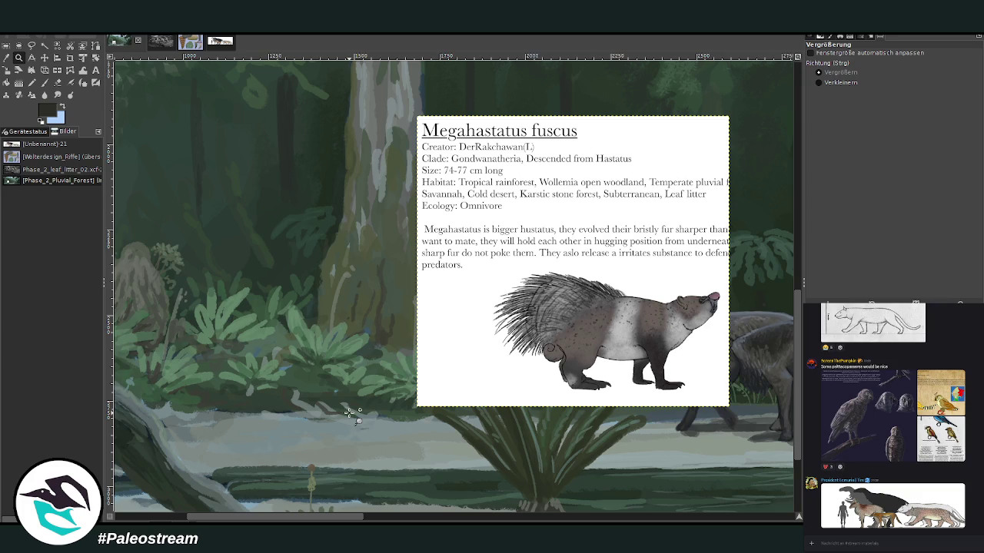
Scale the Megahastatus fuscus info card layer down to 600x559
scroll(349, 413, left, 3)
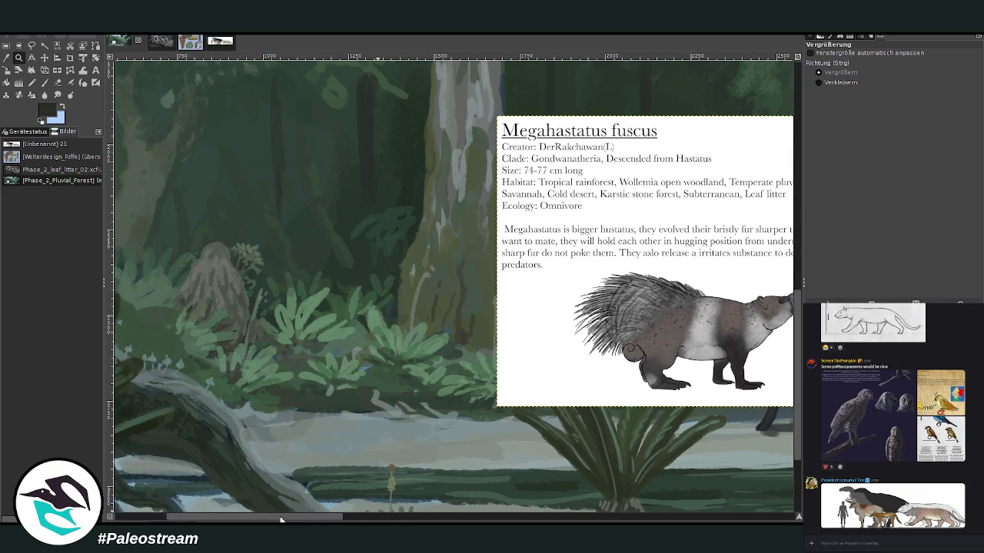
click(7, 70)
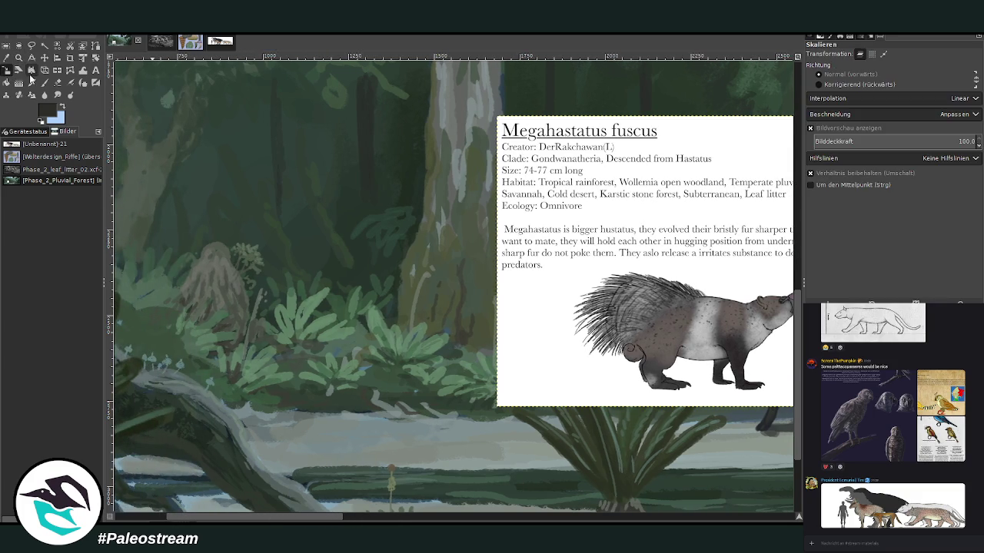
click(655, 300)
mouse_move(792, 405)
mouse_down()
mouse_move(744, 350)
mouse_move(708, 329)
mouse_up()
drag(602, 228, 560, 227)
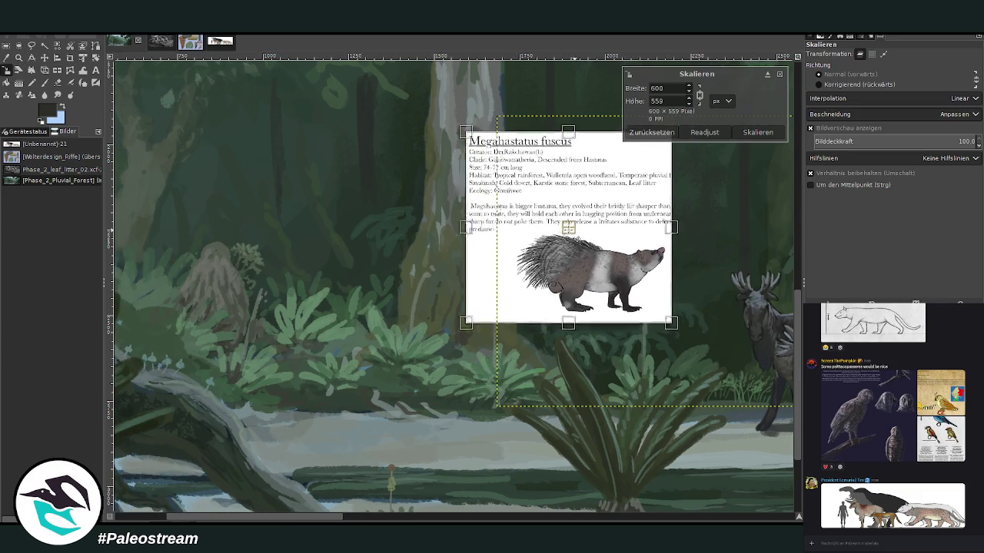
click(757, 132)
Zoom in on the tree trunk area and set the brush opacity to 73.5
key(z)
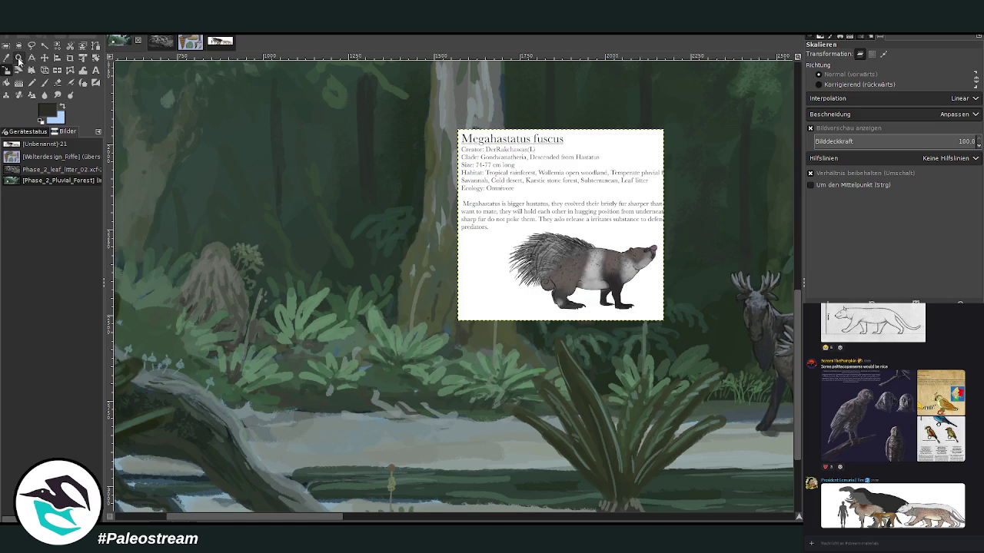
drag(262, 95, 653, 411)
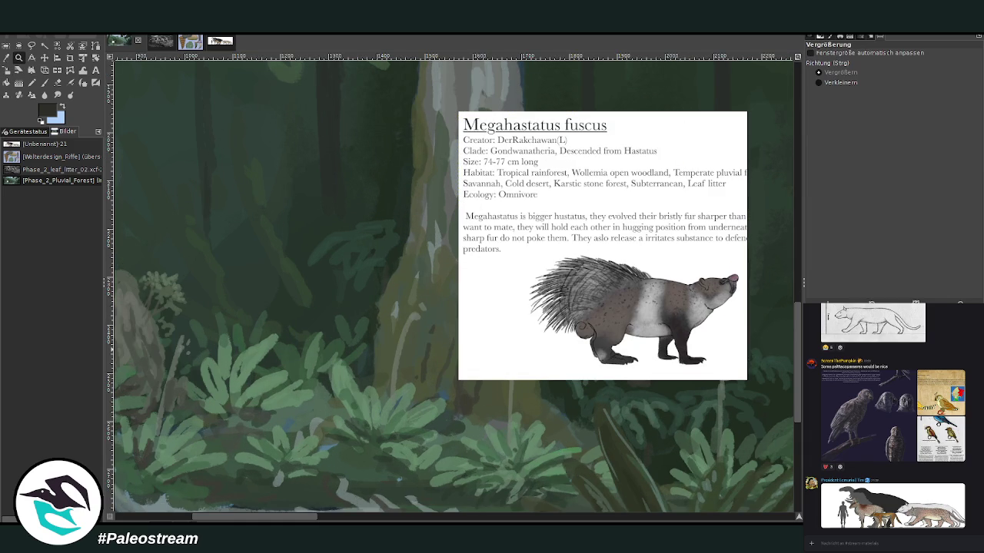
key(p)
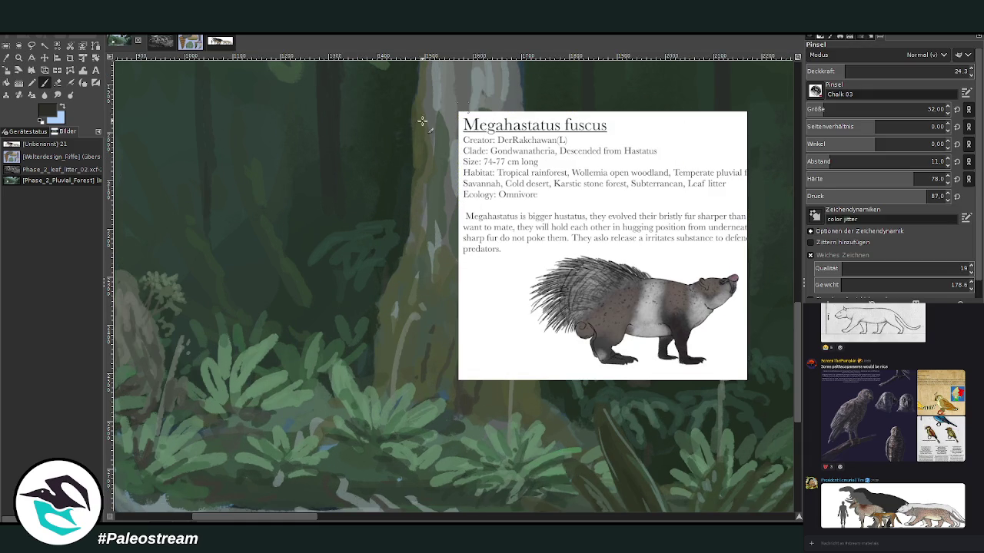
click(924, 70)
scroll(846, 109, down, 3)
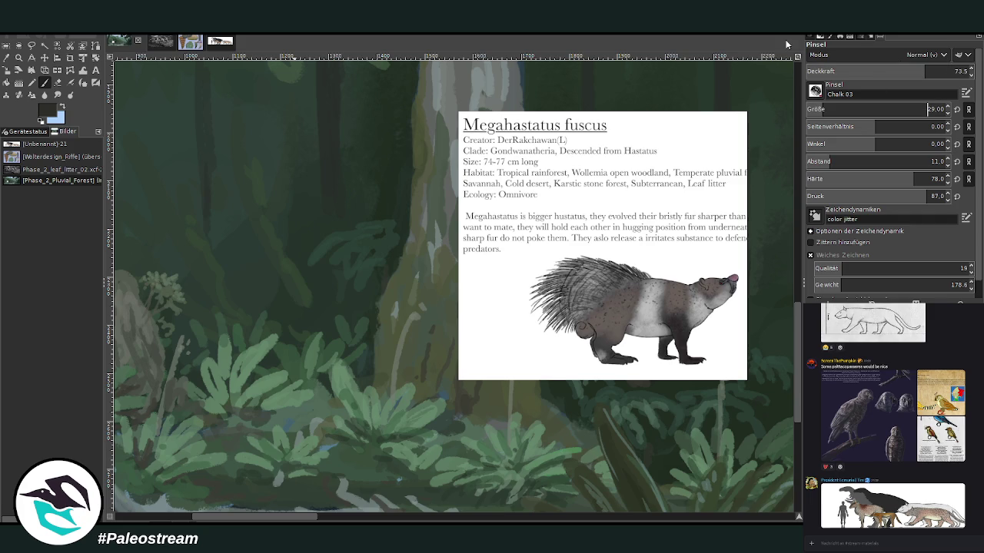
Nudge the info card slightly right and down, abandoning a perspective transform attempt
key(m)
drag(526, 250, 558, 257)
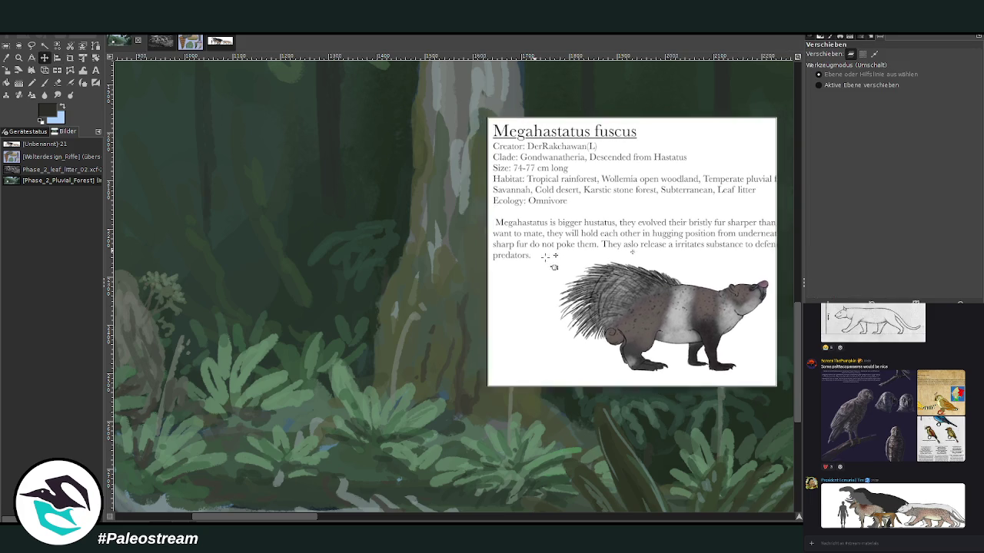
key(shift+p)
click(388, 258)
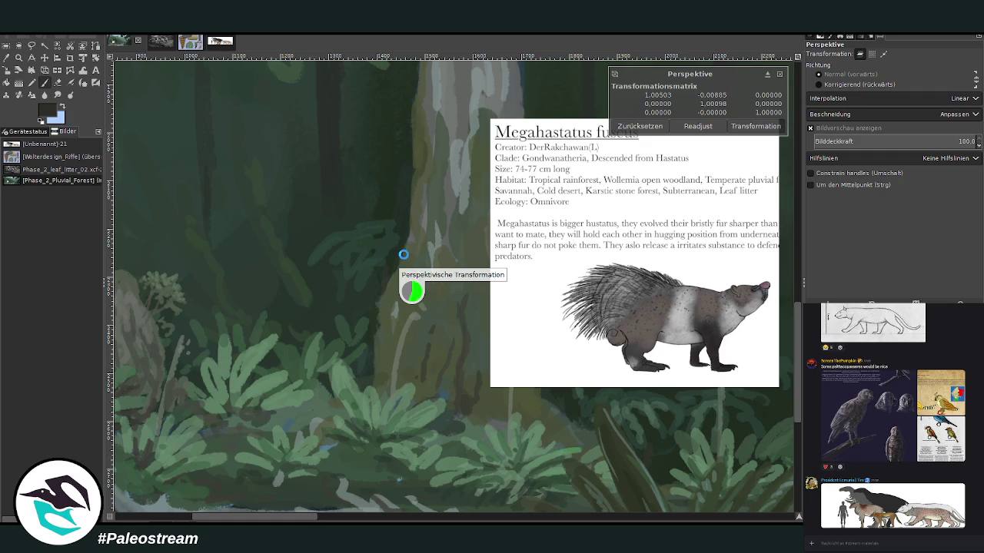
key(p)
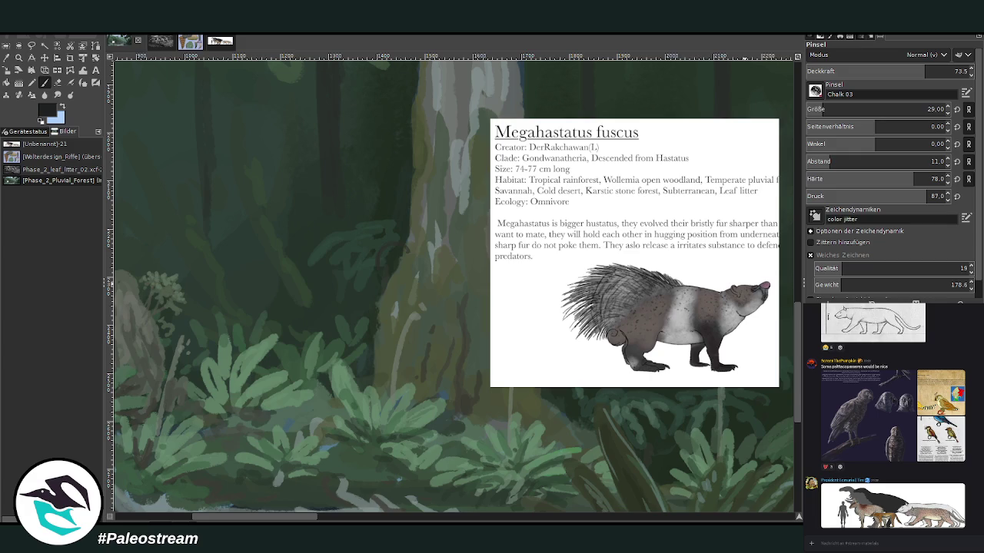
scroll(827, 109, up, 3)
At opacity 82, sketch the creature's head, fur and feet on the trunk, then fill its head grey
click(938, 71)
mouse_move(382, 250)
mouse_down()
mouse_move(412, 261)
mouse_move(386, 292)
mouse_move(397, 307)
mouse_move(411, 270)
mouse_move(428, 279)
mouse_move(417, 292)
mouse_up()
mouse_move(413, 250)
mouse_down()
mouse_move(401, 259)
mouse_move(409, 269)
mouse_move(406, 250)
mouse_move(431, 261)
mouse_move(401, 257)
mouse_move(378, 220)
mouse_move(350, 235)
mouse_move(355, 250)
mouse_up()
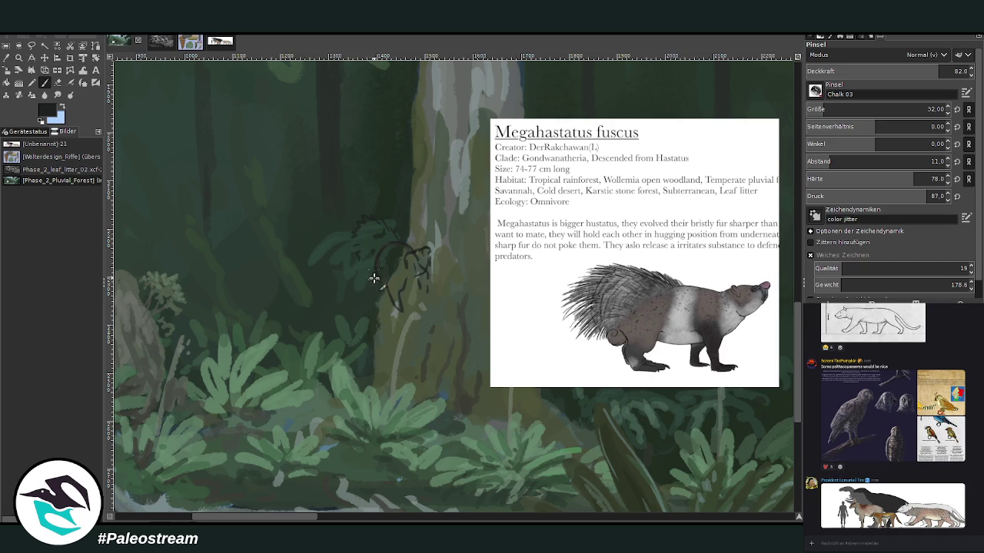
mouse_move(362, 264)
mouse_down()
mouse_move(378, 228)
mouse_move(406, 247)
mouse_up()
mouse_move(378, 284)
mouse_down()
mouse_move(384, 316)
mouse_move(386, 281)
mouse_move(405, 309)
mouse_up()
mouse_move(390, 220)
mouse_down()
mouse_move(383, 256)
mouse_move(428, 289)
mouse_move(424, 274)
mouse_move(409, 279)
mouse_up()
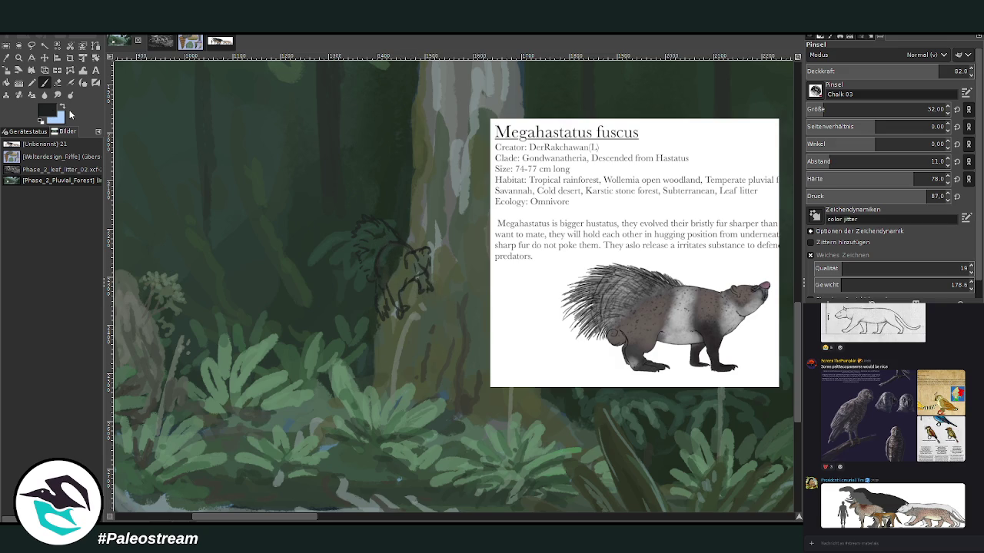
ctrl+click(766, 318)
mouse_move(398, 266)
mouse_down()
mouse_move(402, 249)
mouse_move(392, 248)
mouse_move(400, 253)
mouse_move(384, 258)
mouse_move(402, 272)
mouse_move(395, 301)
mouse_move(408, 283)
mouse_move(389, 243)
mouse_move(395, 253)
mouse_move(375, 268)
mouse_move(385, 307)
mouse_move(406, 267)
mouse_move(422, 259)
mouse_up()
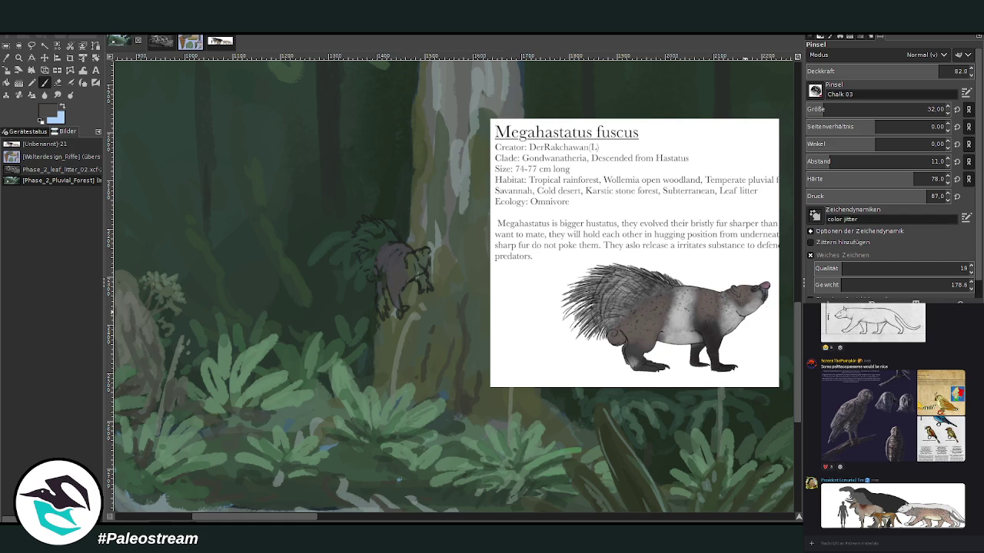
At opacity 69.1, darken the legs, outline the snout, and paint the body grey-blue
ctrl+click(763, 335)
click(917, 69)
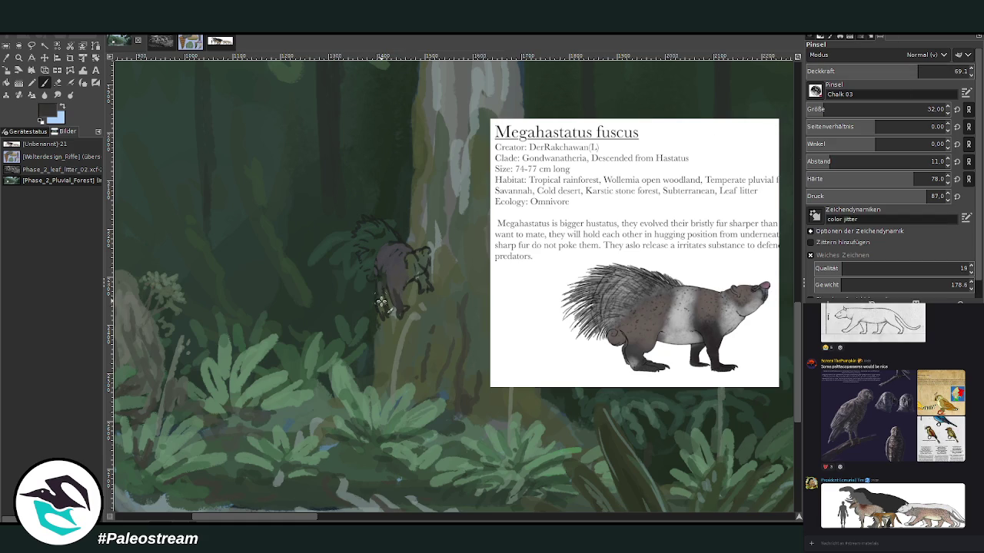
drag(381, 309, 385, 281)
drag(423, 278, 430, 286)
ctrl+click(765, 327)
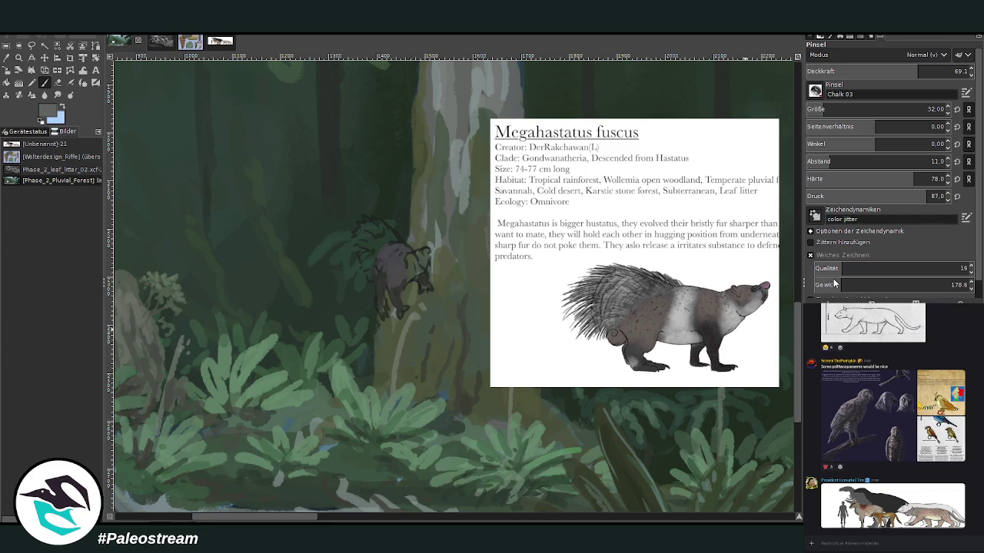
mouse_move(383, 270)
mouse_down()
mouse_move(393, 248)
mouse_move(369, 242)
mouse_move(388, 238)
mouse_move(368, 231)
mouse_move(384, 223)
mouse_move(397, 239)
mouse_move(362, 254)
mouse_move(374, 264)
mouse_move(366, 277)
mouse_move(372, 257)
mouse_move(357, 235)
mouse_move(362, 217)
mouse_up()
Paint lighter grey fur on the spiky head with brush size 22 at opacity 80.4
click(934, 71)
ctrl+click(767, 302)
ctrl+click(764, 309)
drag(884, 109, 867, 109)
drag(934, 71, 938, 71)
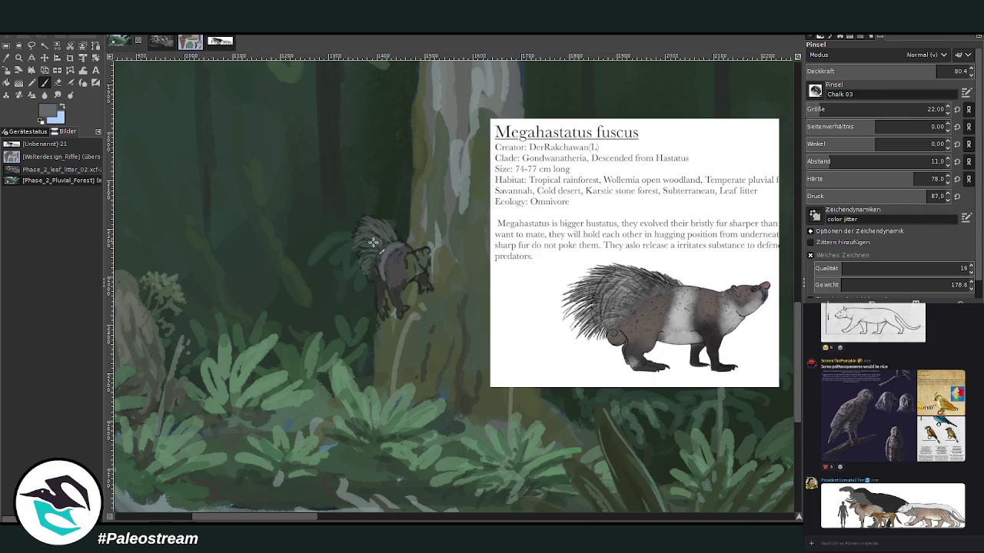
mouse_move(374, 226)
mouse_down()
mouse_move(366, 235)
mouse_move(383, 240)
mouse_up()
At opacity 70.3, add light marks on body and leg, then repaint head and shoulder darker grey
scroll(338, 521, right, 2)
drag(867, 110, 884, 109)
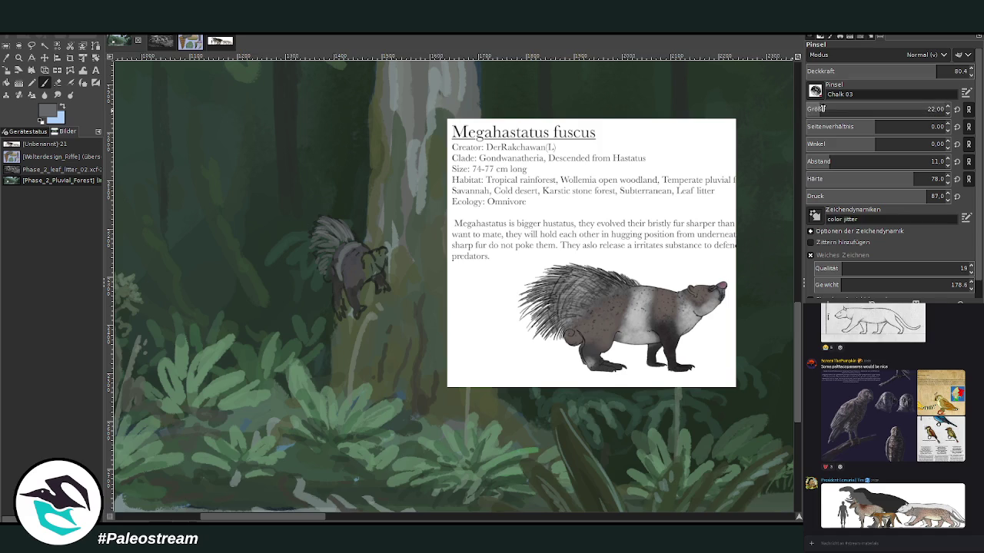
drag(929, 74, 920, 71)
mouse_move(376, 259)
mouse_down()
mouse_move(364, 278)
mouse_move(385, 275)
mouse_move(382, 245)
mouse_up()
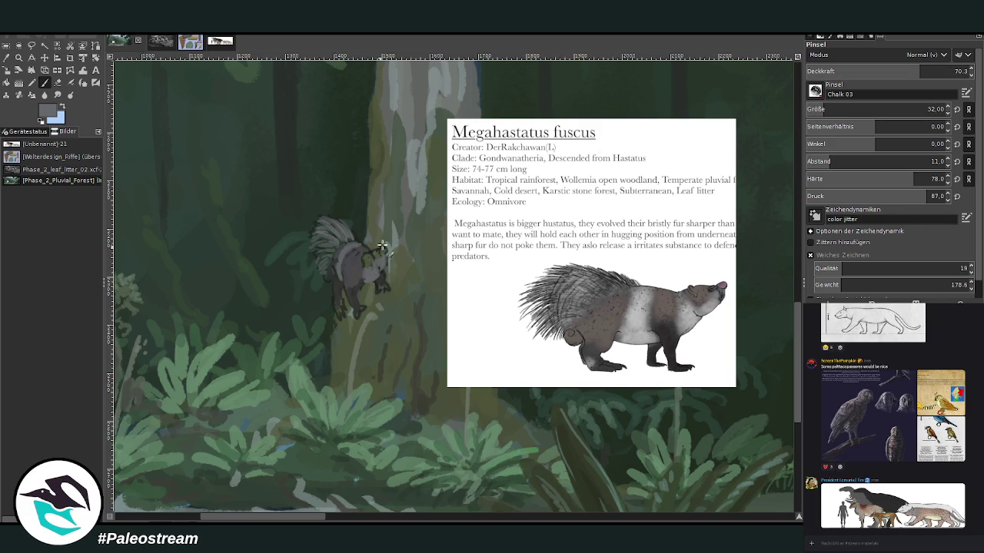
ctrl+click(760, 314)
mouse_move(372, 263)
mouse_down()
mouse_move(381, 274)
mouse_move(384, 265)
mouse_move(353, 277)
mouse_up()
Darken the creature's right side and lower legs, then enlarge the head spikes at brush size 17
click(888, 71)
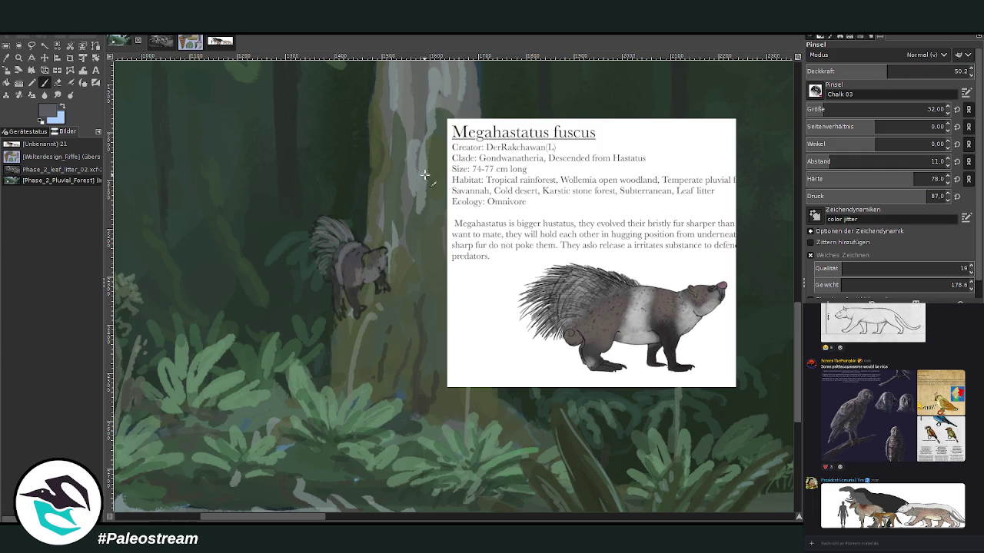
ctrl+click(763, 324)
drag(887, 77, 911, 64)
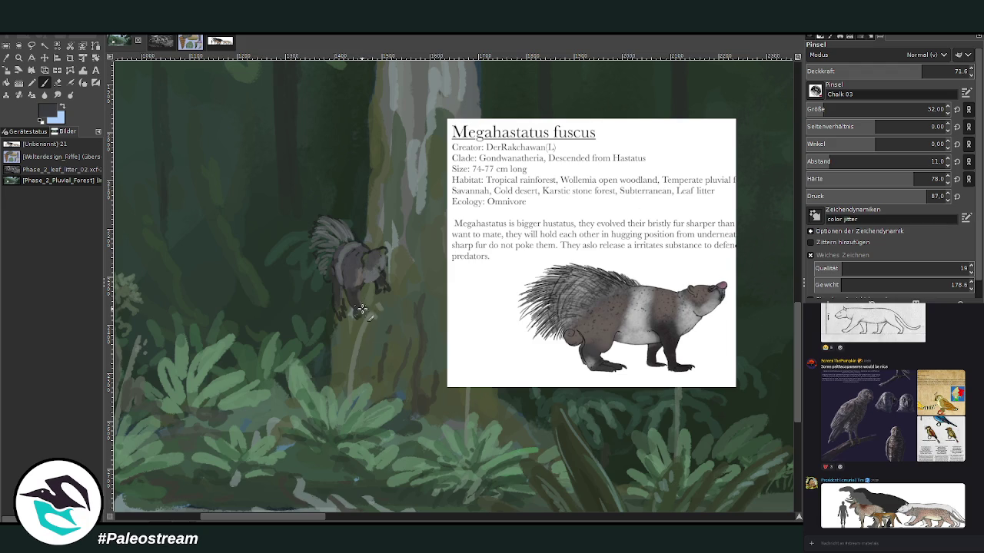
mouse_move(377, 285)
mouse_down()
mouse_move(358, 277)
mouse_move(385, 260)
mouse_up()
drag(341, 297, 335, 311)
mouse_move(325, 259)
mouse_down()
mouse_move(334, 244)
mouse_move(333, 269)
mouse_up()
click(842, 110)
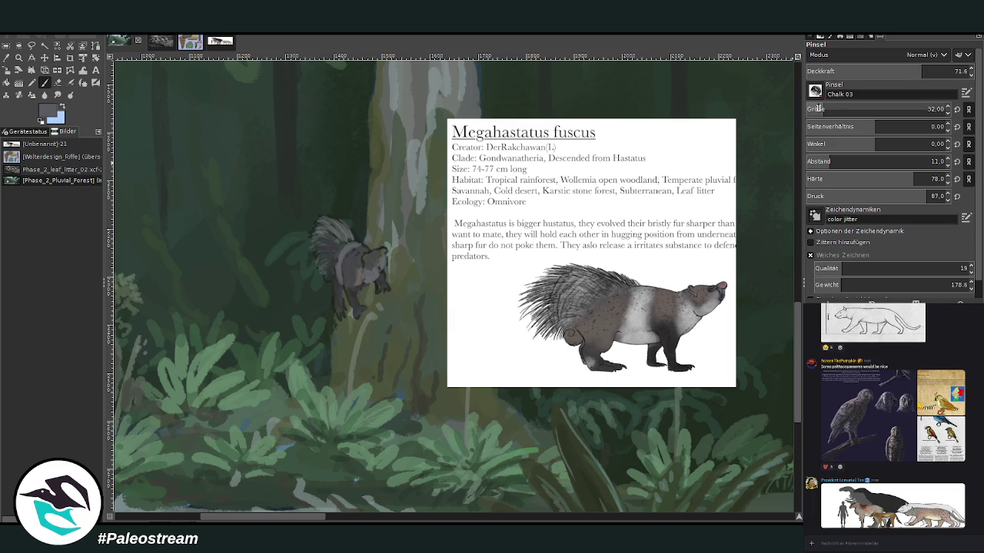
drag(316, 247, 350, 239)
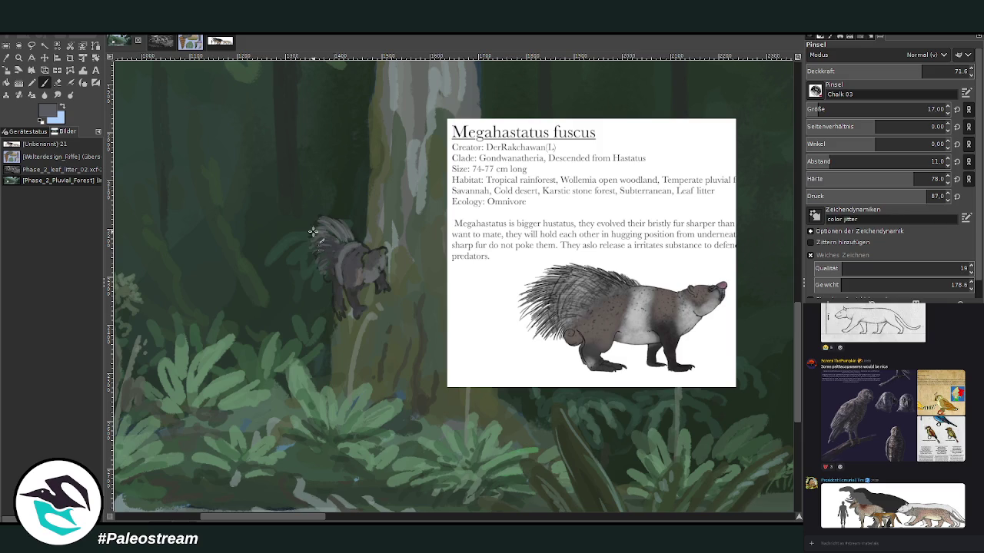
Touch up the creature's head shading with sampled dark colours, then lower opacity to 53.6
ctrl+click(761, 300)
ctrl+click(758, 301)
ctrl+click(742, 307)
drag(376, 254, 383, 266)
ctrl+click(669, 117)
drag(368, 254, 372, 257)
click(894, 71)
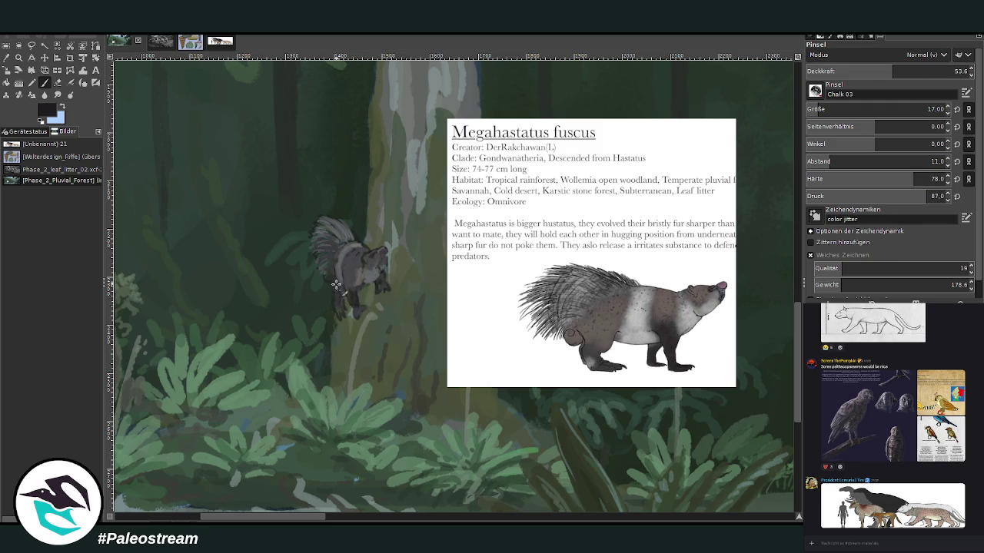
Sample grey from the creature and dark forest green, and set brush size to 26
click(6, 57)
click(342, 256)
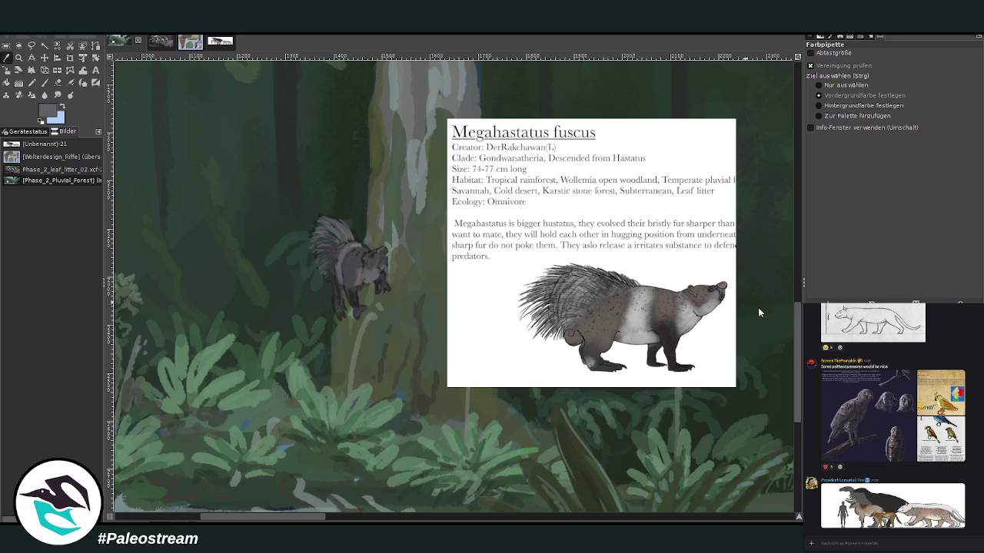
click(45, 83)
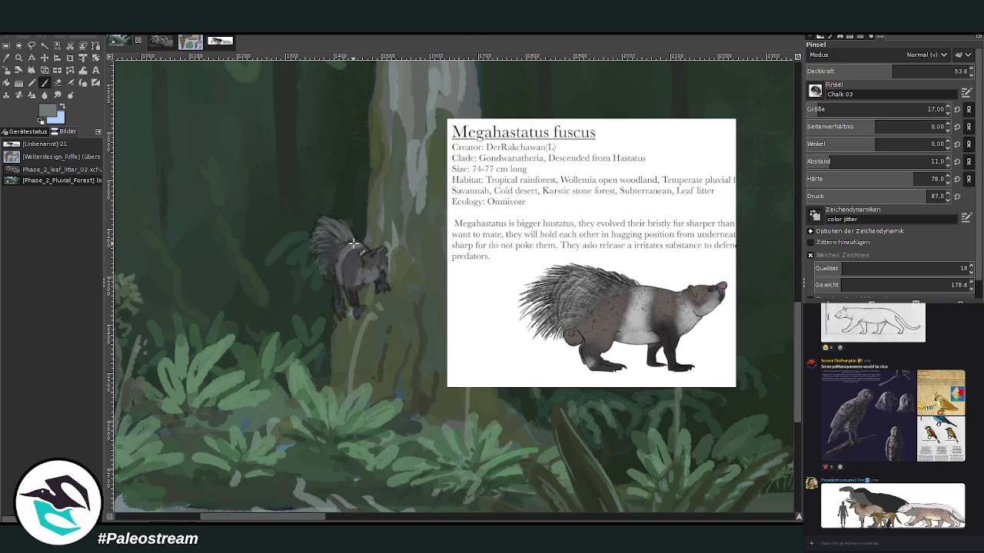
click(6, 57)
click(375, 333)
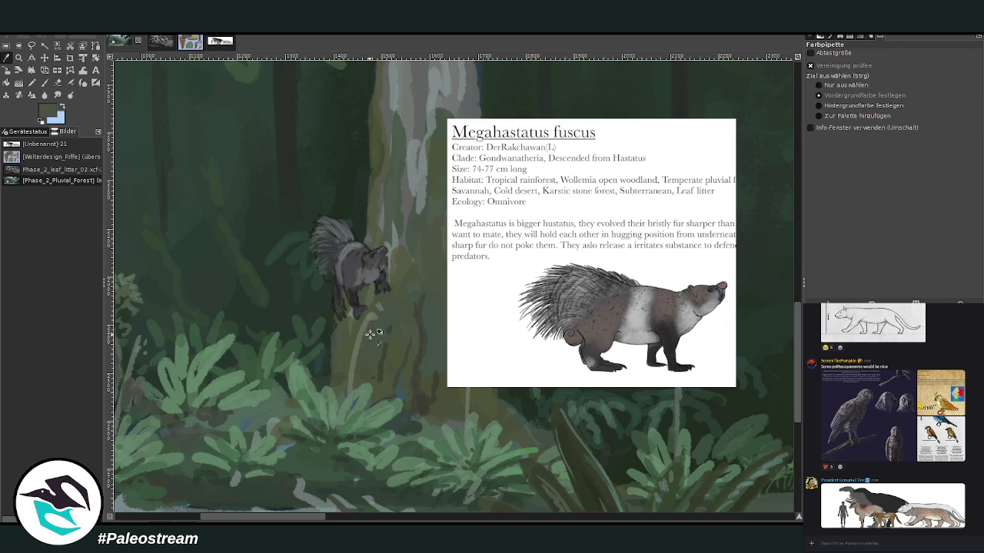
click(771, 321)
key(p)
click(825, 110)
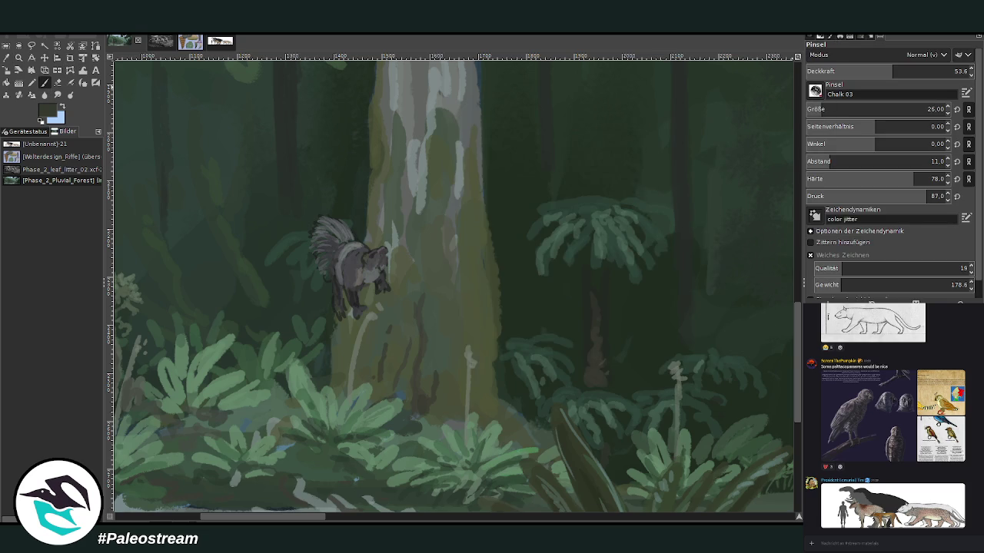
Add faint chalk marks to the trunk, then sample its light grey-green as the foreground colour
click(638, 517)
drag(800, 418, 800, 450)
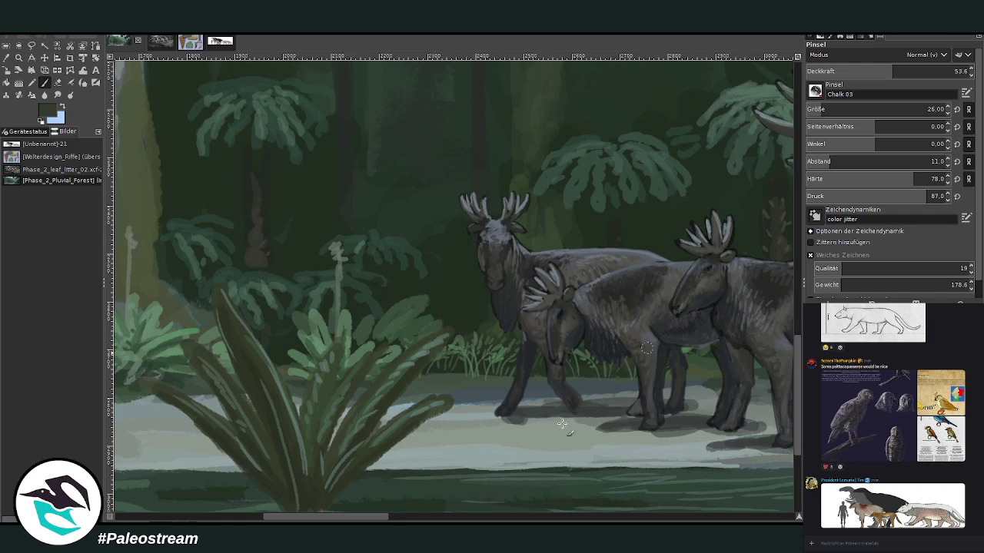
drag(389, 514, 326, 513)
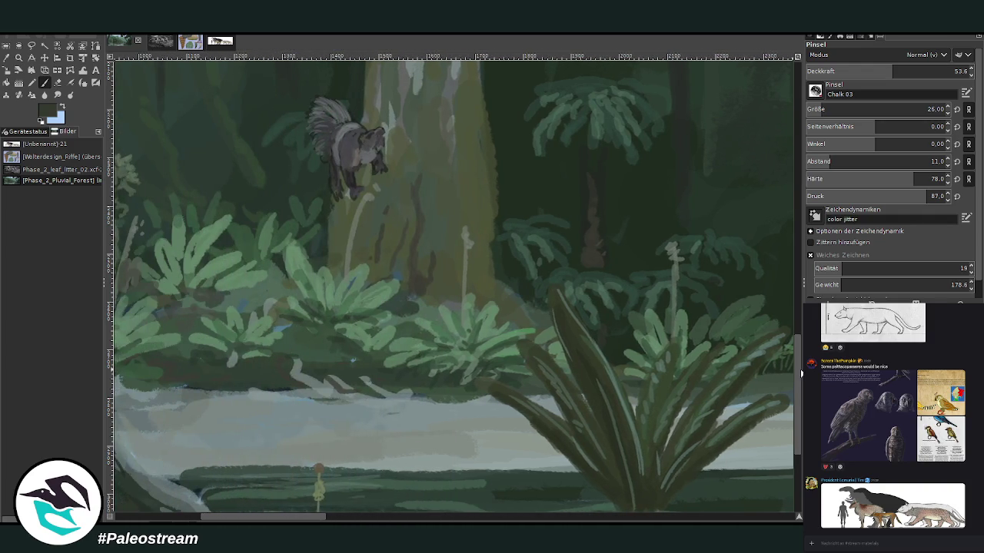
drag(800, 315, 804, 281)
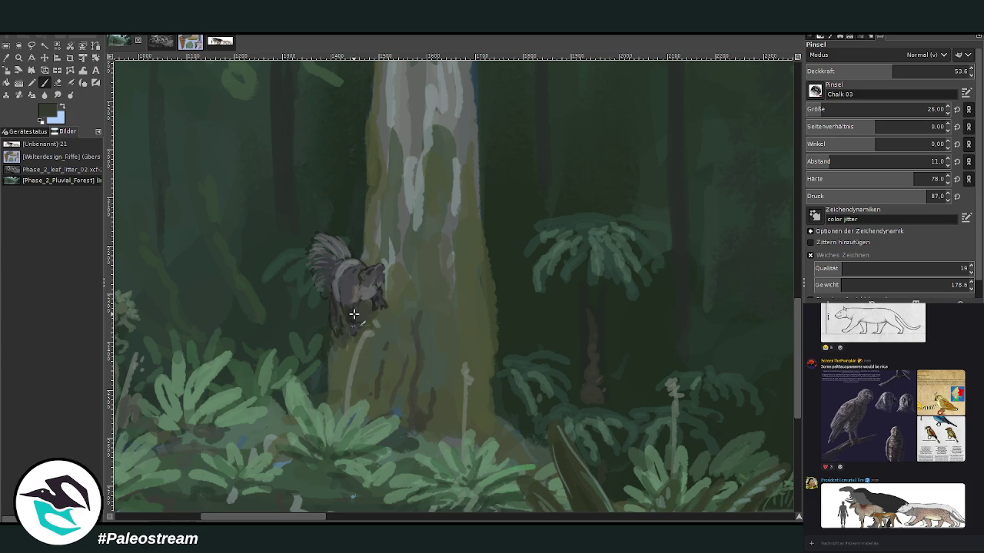
drag(434, 349, 435, 320)
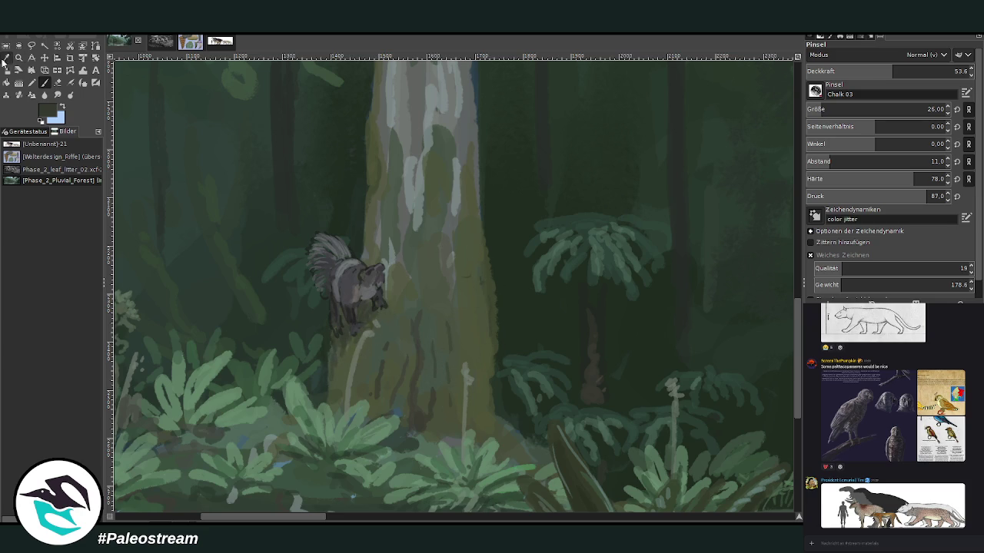
ctrl+click(432, 95)
With brush size 38 at opacity 51.4, dab light bark texture up both trunk edges
scroll(807, 109, up, 4)
click(907, 71)
drag(487, 240, 475, 209)
scroll(884, 110, up, 8)
drag(894, 73, 888, 73)
drag(483, 206, 469, 174)
drag(372, 174, 379, 131)
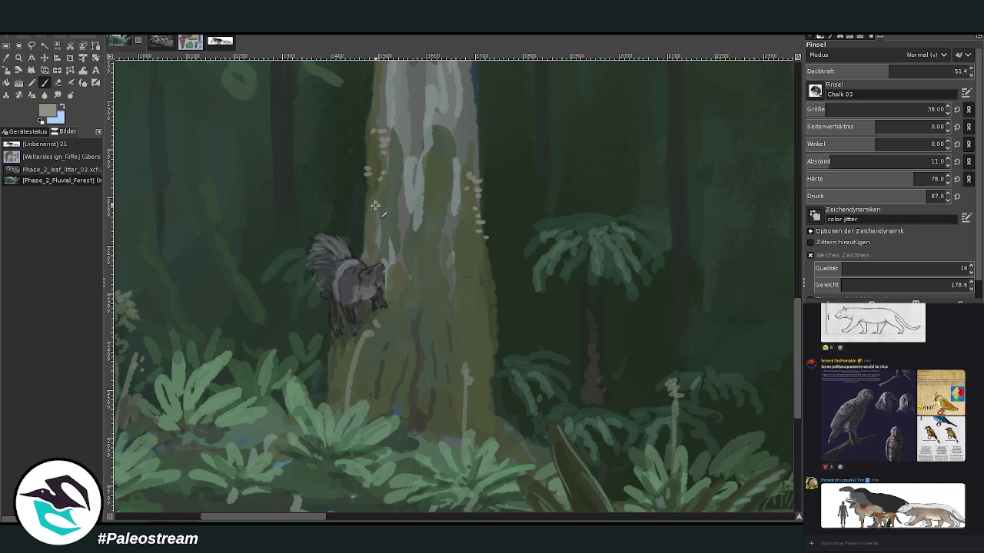
drag(492, 281, 482, 254)
Add more small bark dabs along the trunk's left and right edges, then fit the painting in view
drag(797, 417, 797, 385)
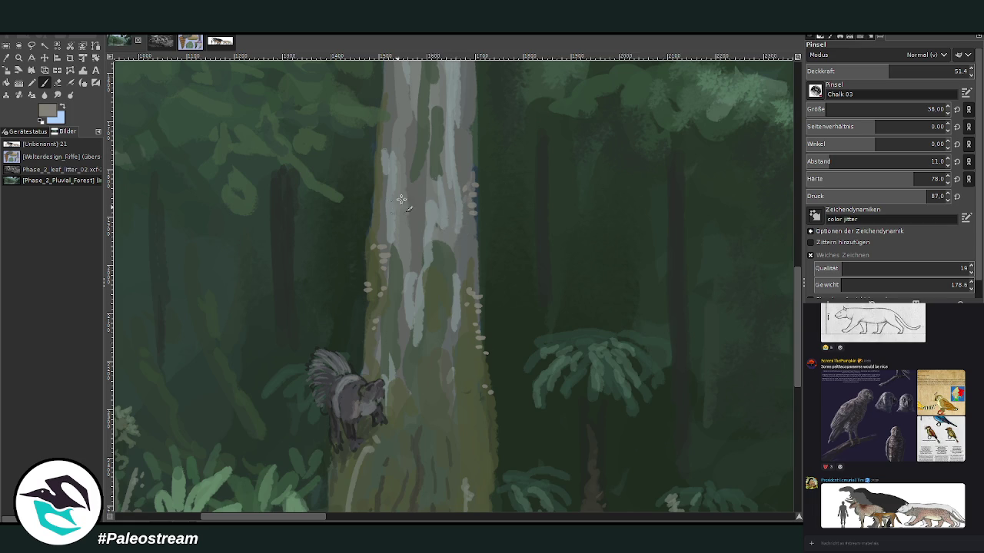
drag(372, 192, 379, 217)
scroll(466, 138, up, 5)
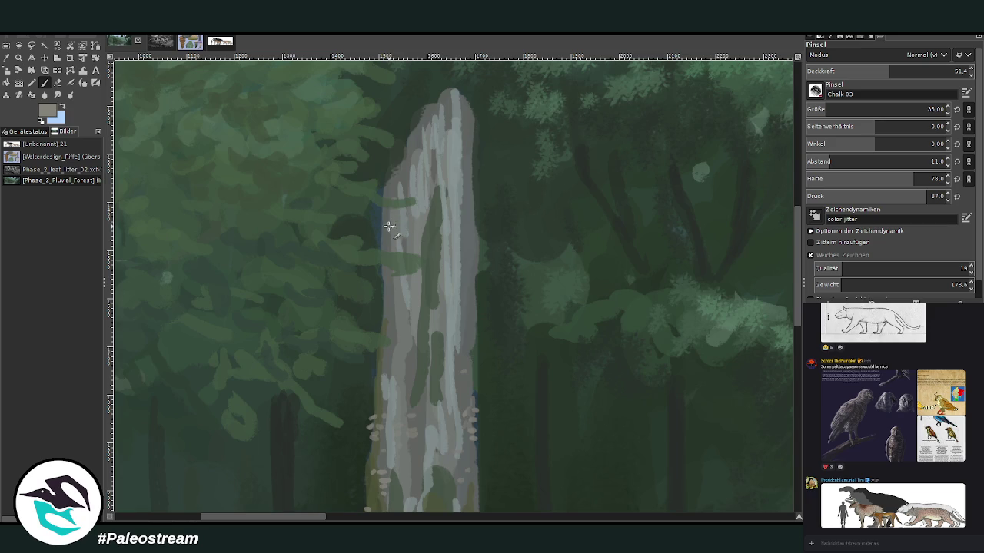
drag(477, 198, 474, 138)
ctrl+click(763, 313)
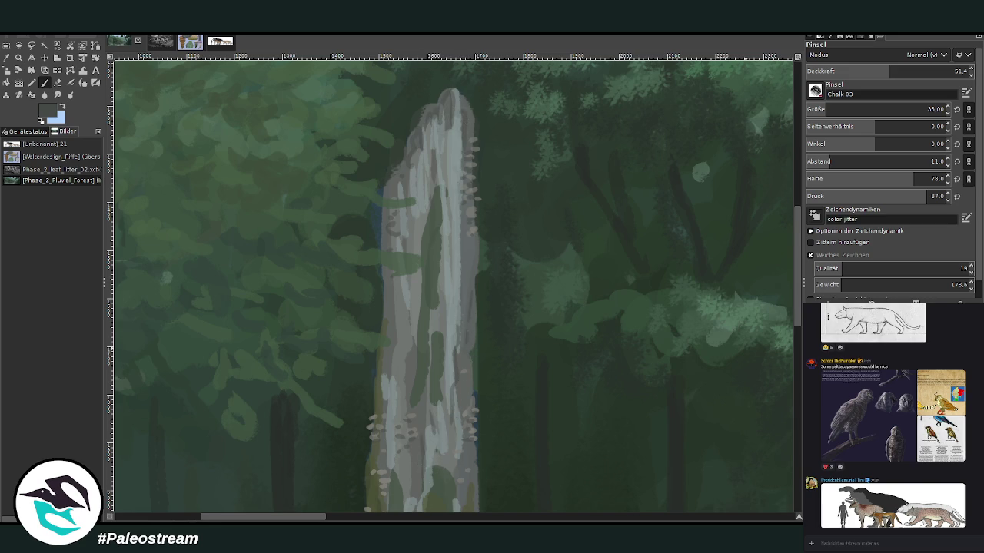
key(minus)
key(minus)
key(minus)
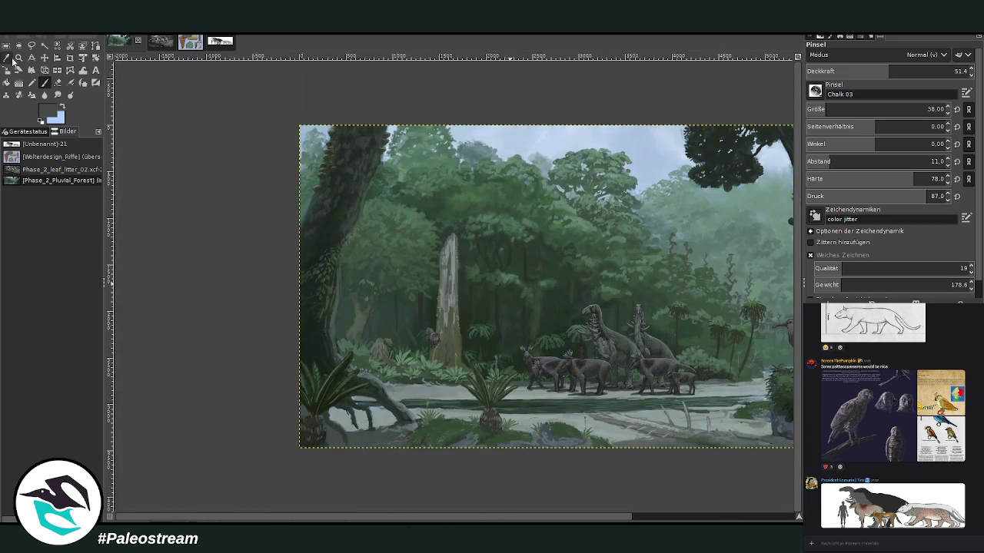
Zoom in on the herd of animals beside the stream
click(19, 58)
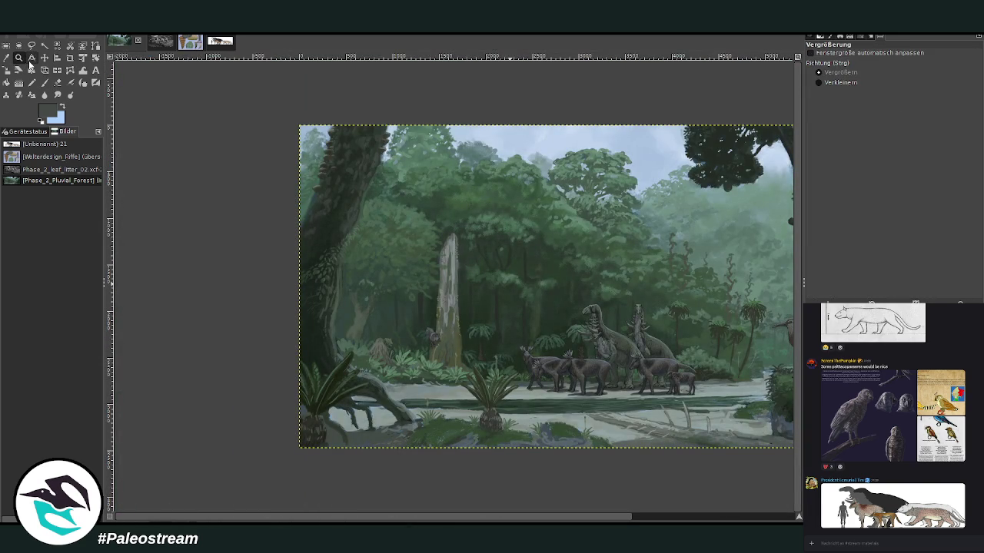
scroll(453, 287, right, 5)
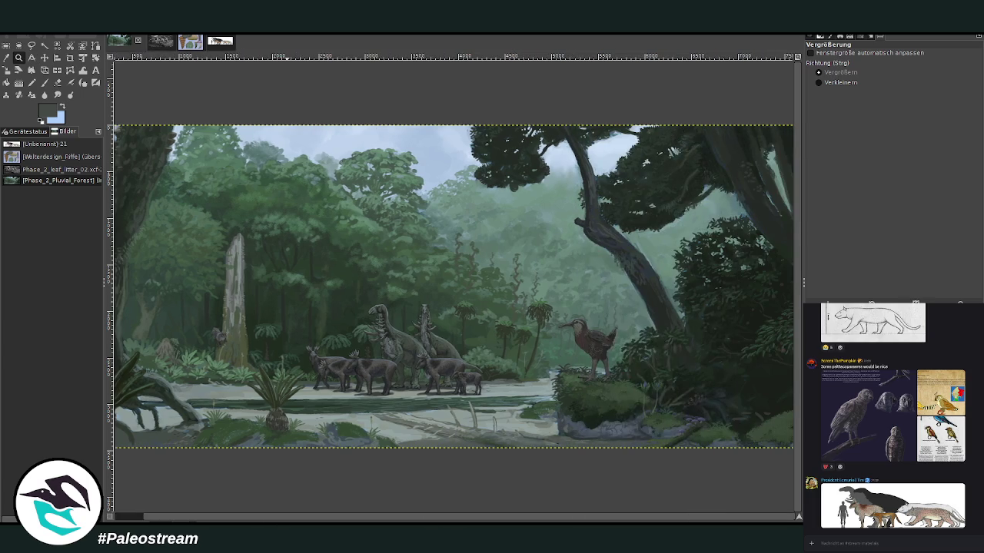
drag(295, 513, 223, 519)
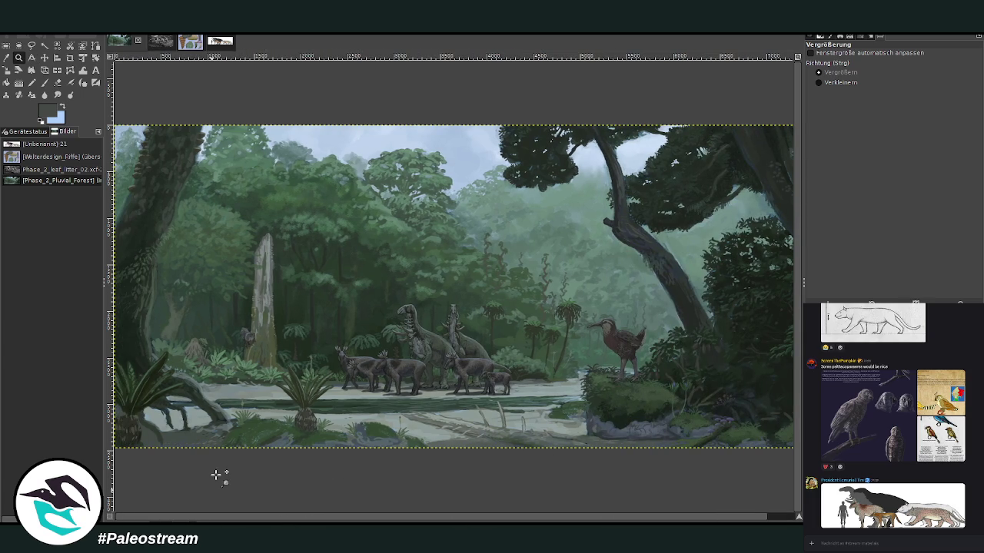
drag(296, 238, 550, 462)
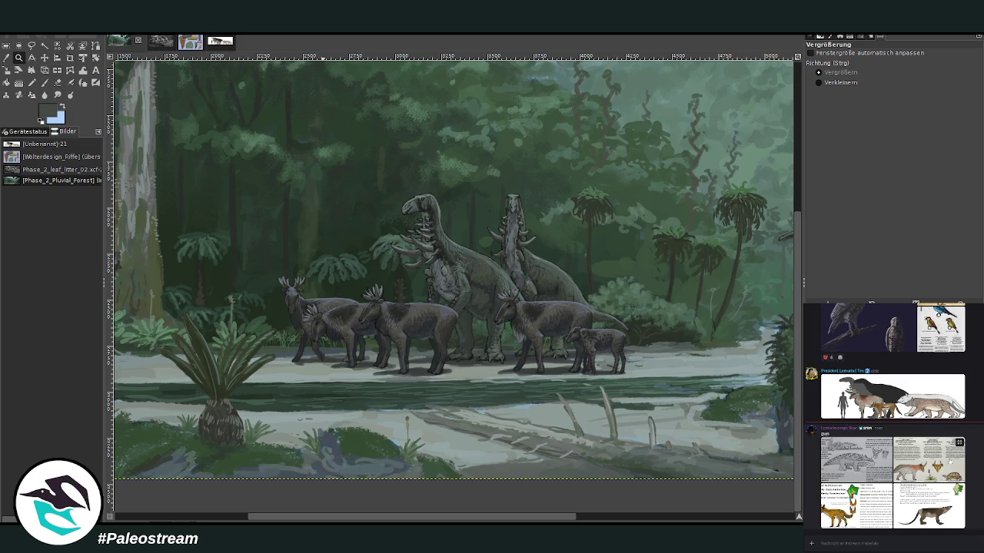
Scroll the Discord chat and view the Lemuria infographic enlarged
scroll(903, 539, up, 3)
scroll(903, 539, up, 2)
scroll(891, 415, up, 2)
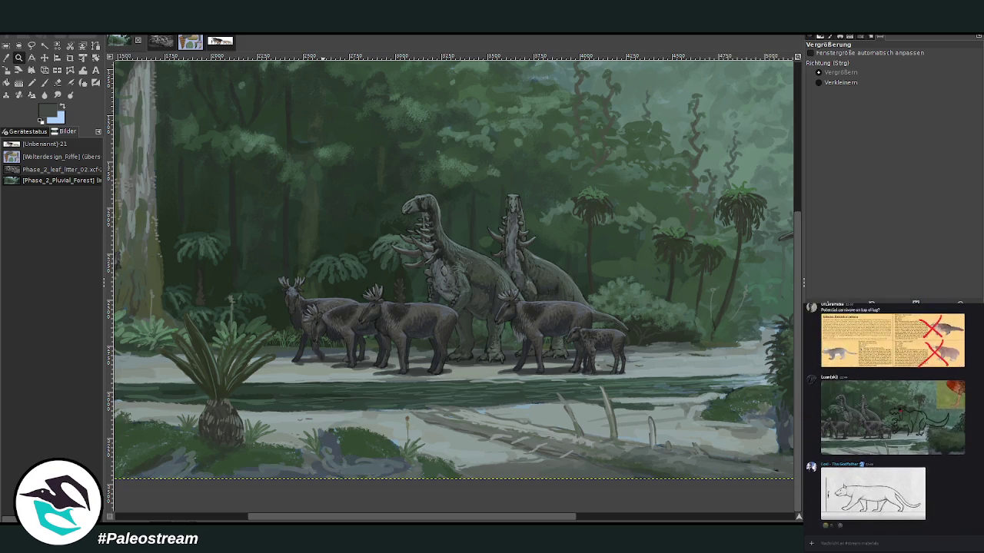
scroll(892, 416, up, 2)
scroll(891, 415, up, 2)
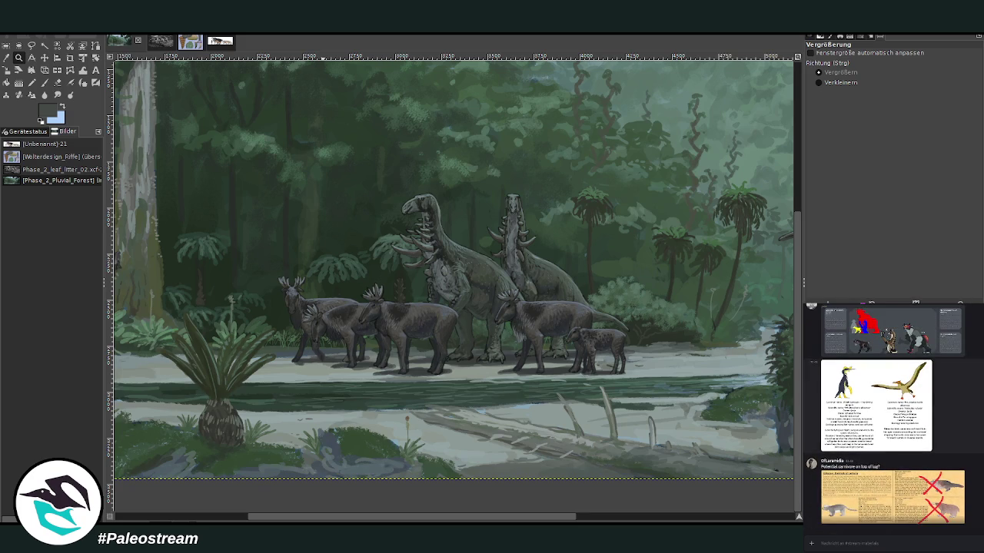
click(892, 484)
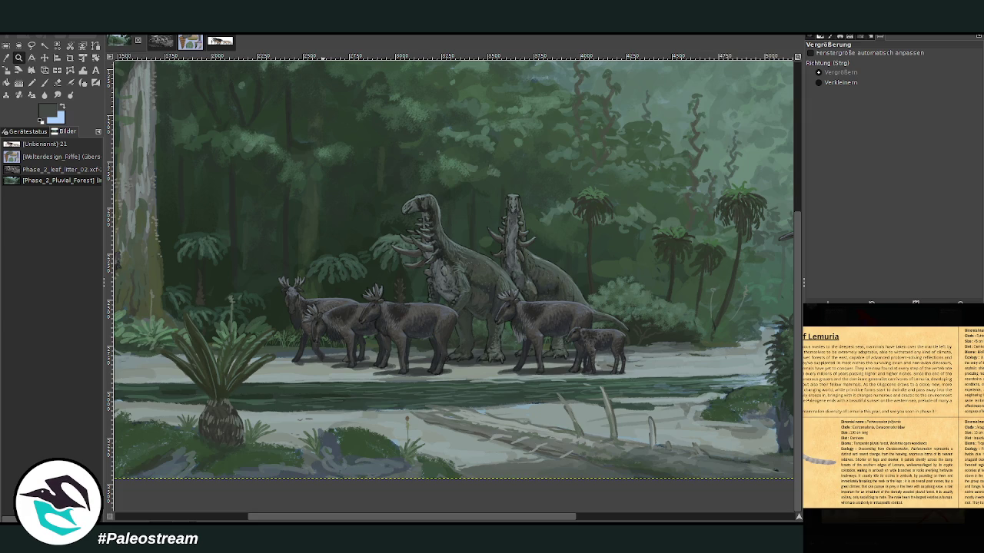
key(Escape)
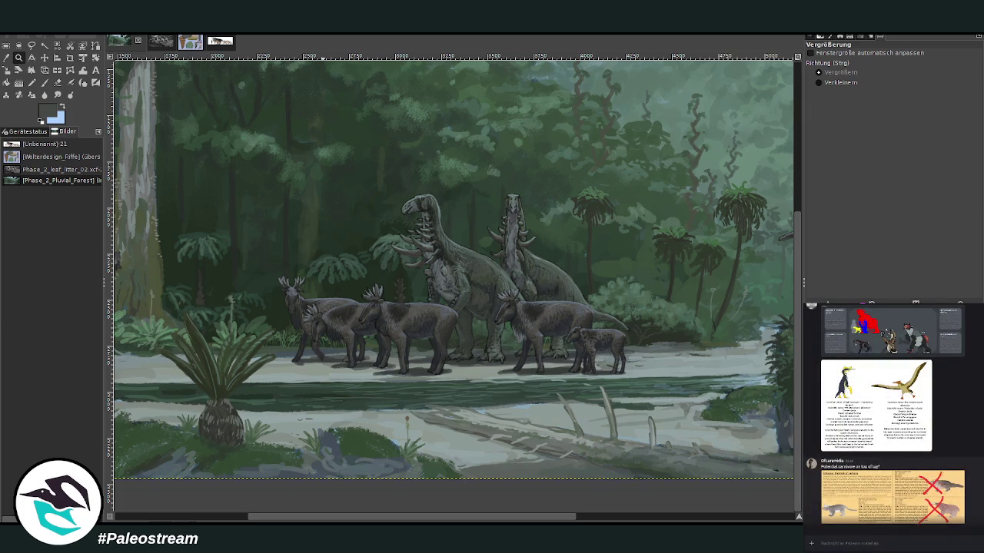
Scroll back through the Discord chat history, mark new messages read, and view the third image
scroll(892, 415, up, 2)
scroll(891, 415, up, 2)
scroll(884, 415, up, 3)
scroll(884, 415, up, 3)
scroll(884, 415, up, 3)
scroll(884, 415, up, 3)
scroll(884, 415, up, 3)
scroll(884, 415, up, 3)
scroll(884, 415, up, 3)
scroll(884, 415, up, 3)
scroll(892, 415, up, 3)
scroll(891, 415, up, 3)
scroll(892, 415, up, 3)
scroll(884, 415, up, 3)
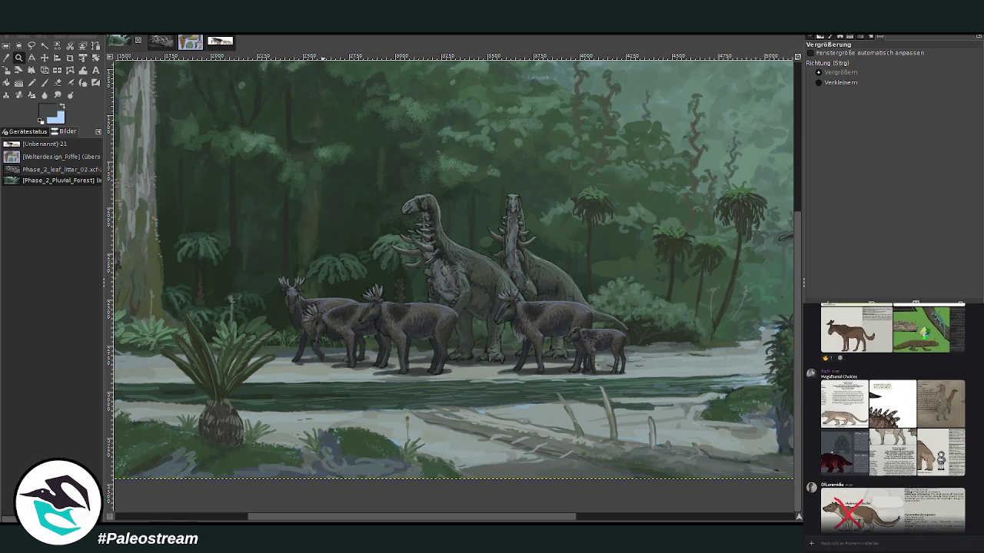
scroll(884, 415, up, 3)
scroll(884, 415, up, 3)
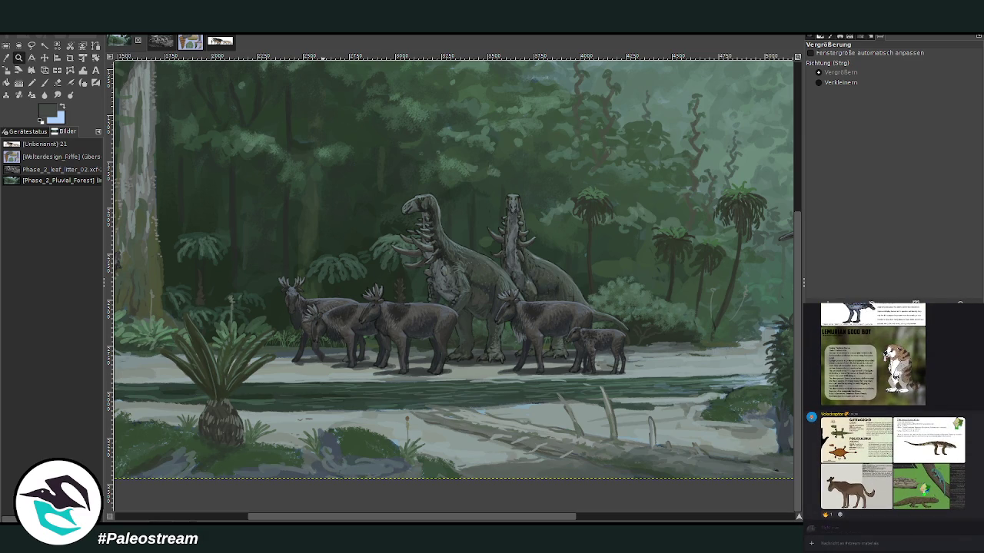
scroll(891, 415, up, 2)
scroll(892, 415, up, 2)
scroll(892, 415, up, 2)
scroll(892, 415, up, 2)
scroll(891, 415, up, 2)
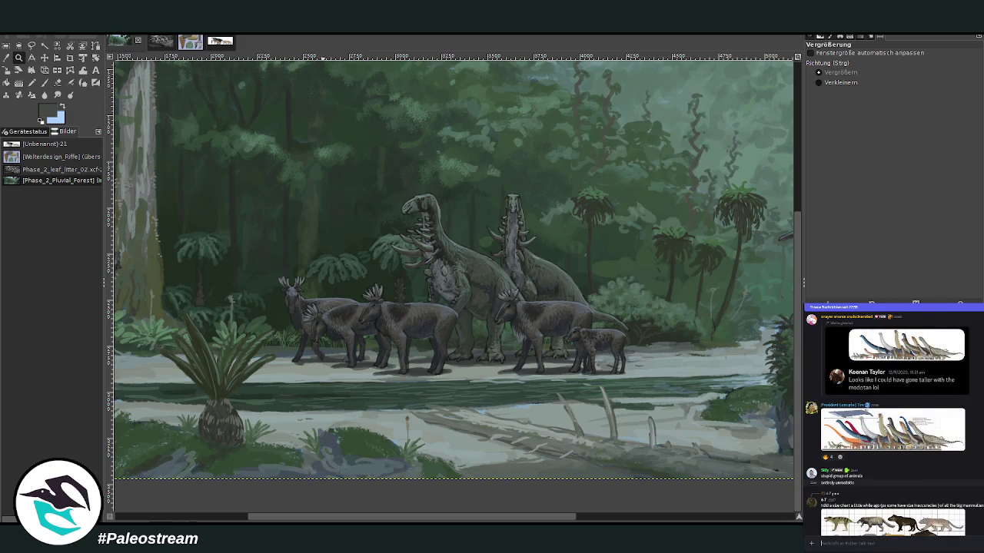
click(821, 543)
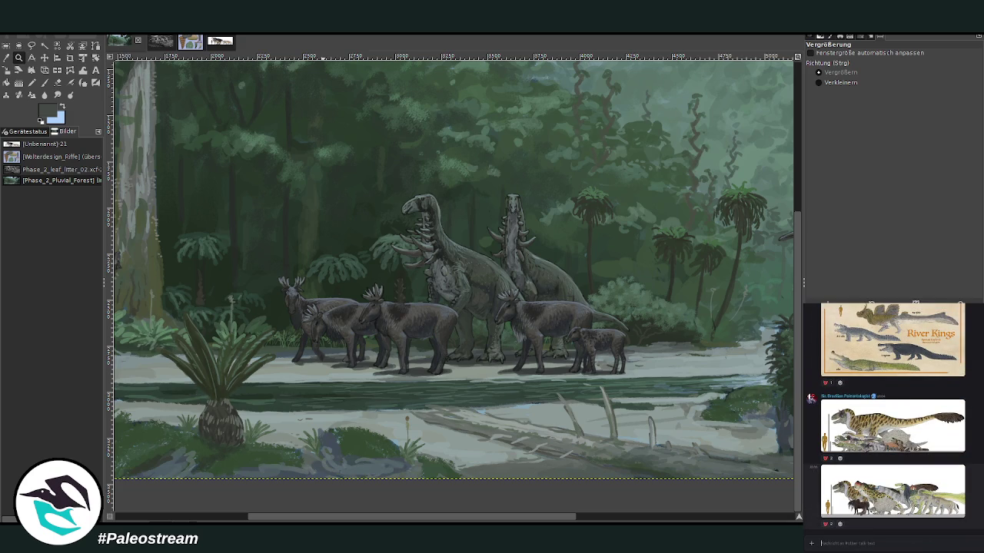
click(957, 495)
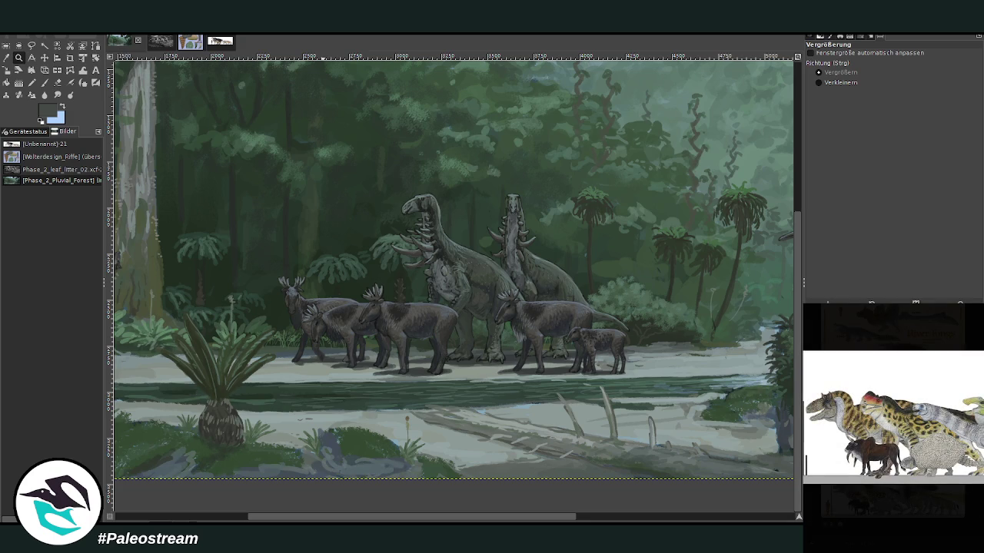
key(Escape)
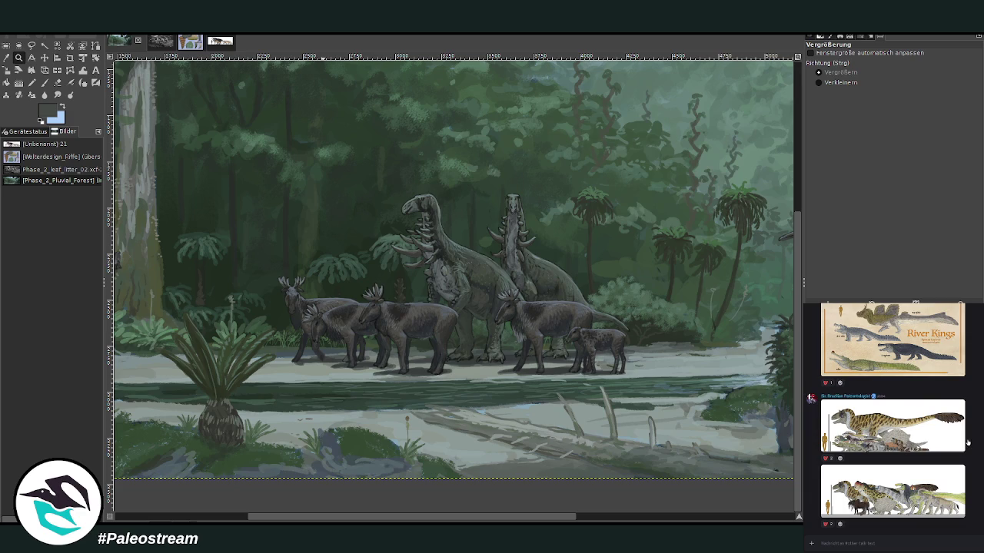
In #stream-materials, view the Gracilyaena cerdocyonoides species sheet enlarged
key(alt+Up)
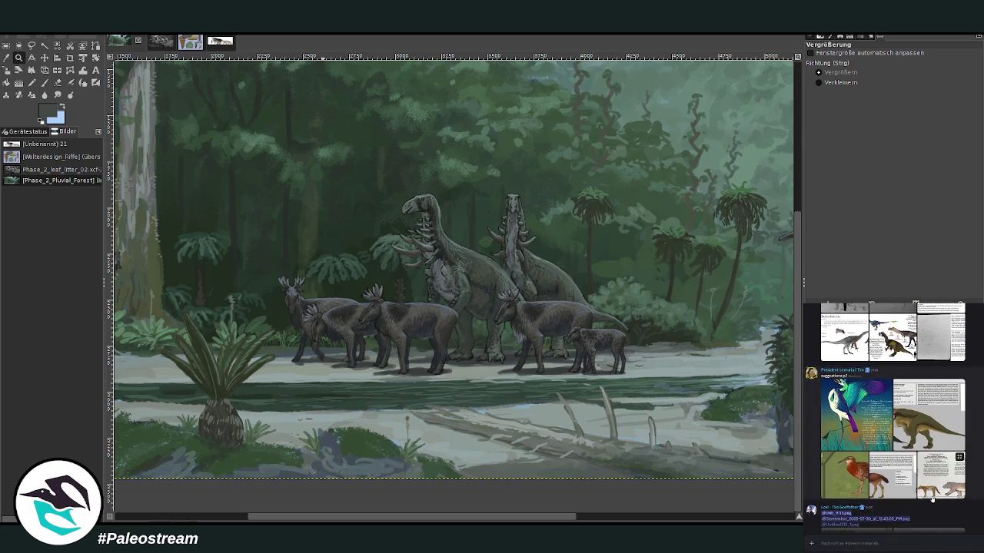
click(941, 475)
key(Escape)
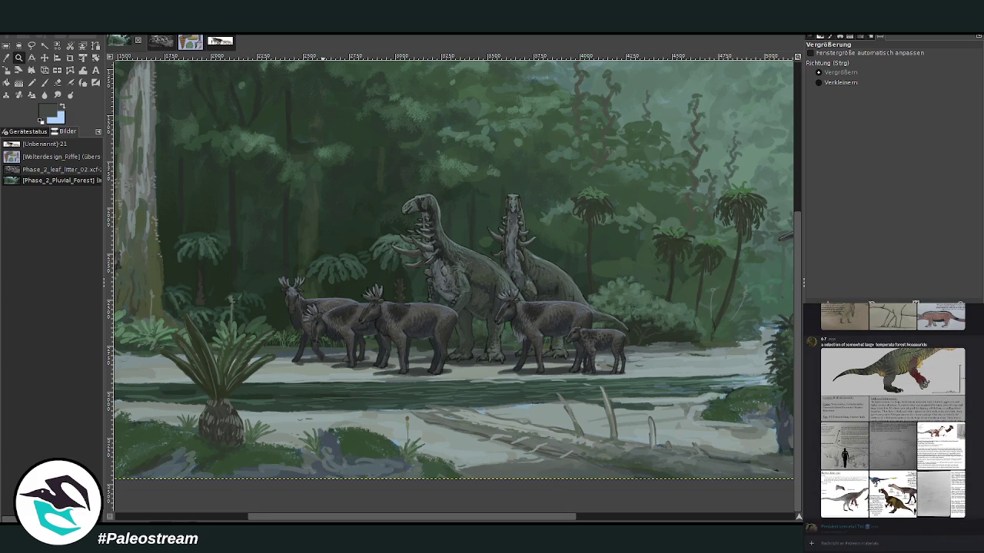
scroll(892, 415, up, 3)
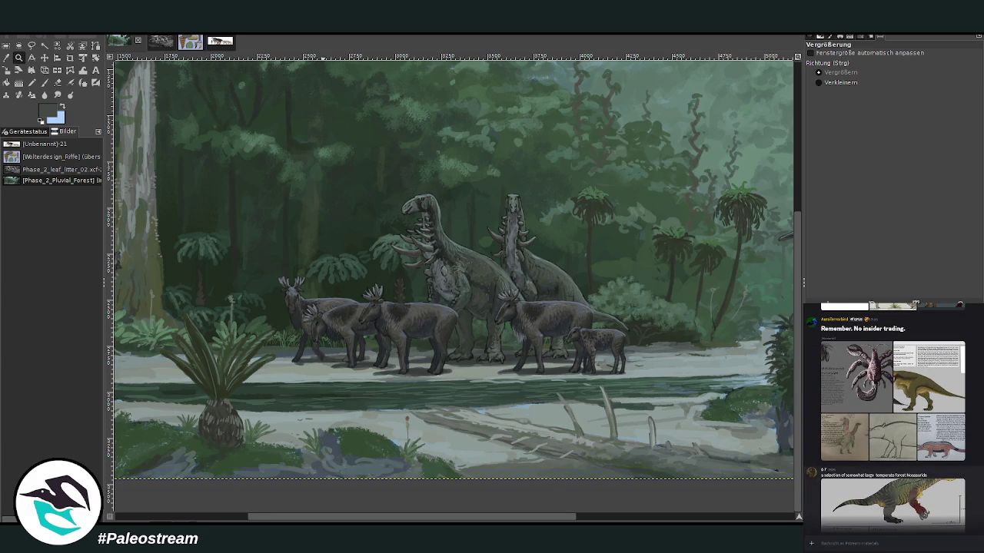
scroll(893, 418, up, 1)
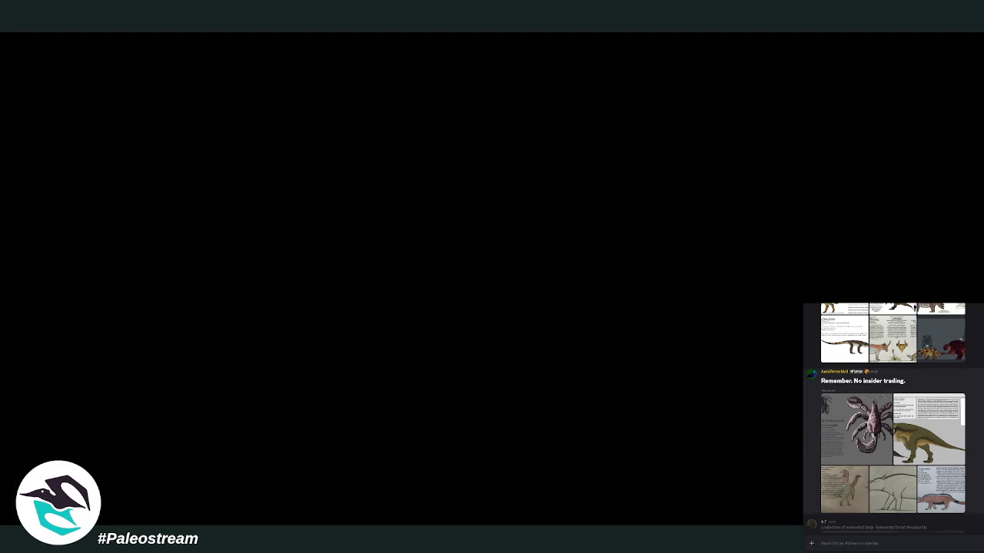
Enlarge the Rhopalocheirus horridus species sheet and pan the canvas right to the bird on the rock
scroll(892, 415, down, 2)
scroll(891, 415, down, 3)
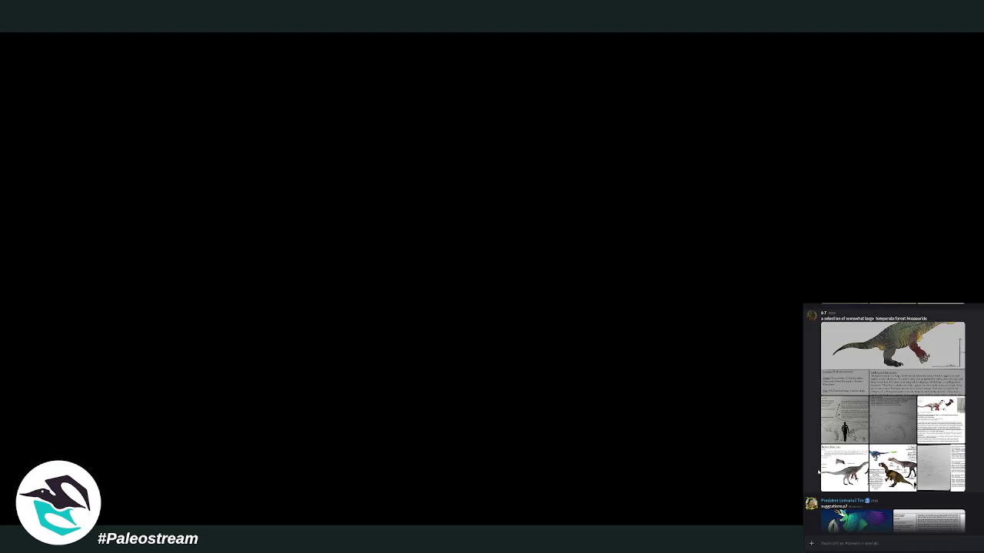
click(835, 472)
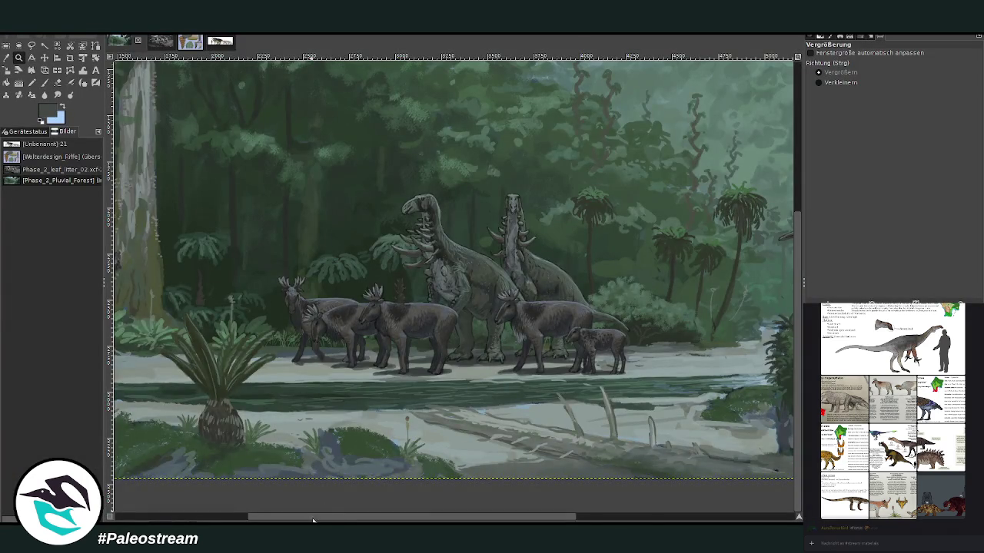
drag(311, 516, 395, 516)
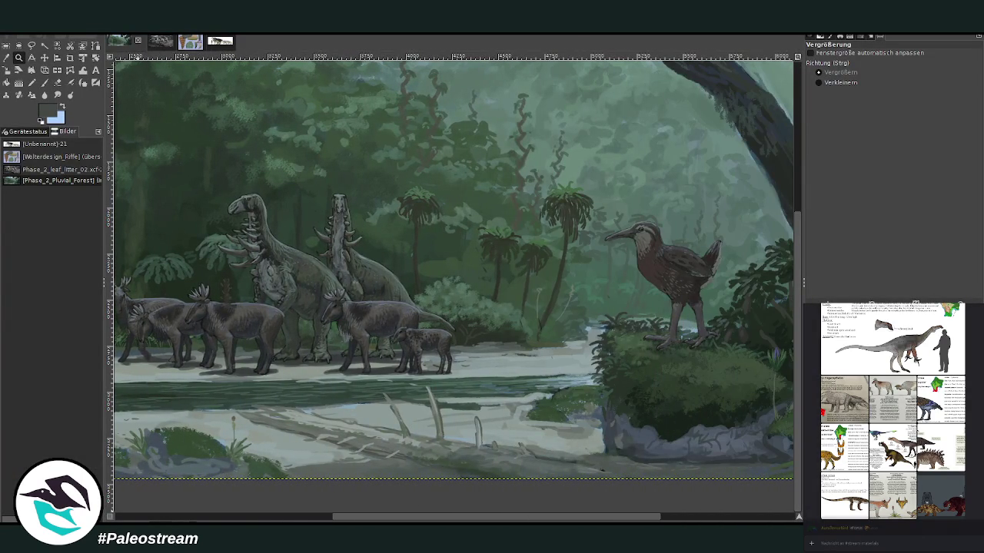
mouse_move(891, 415)
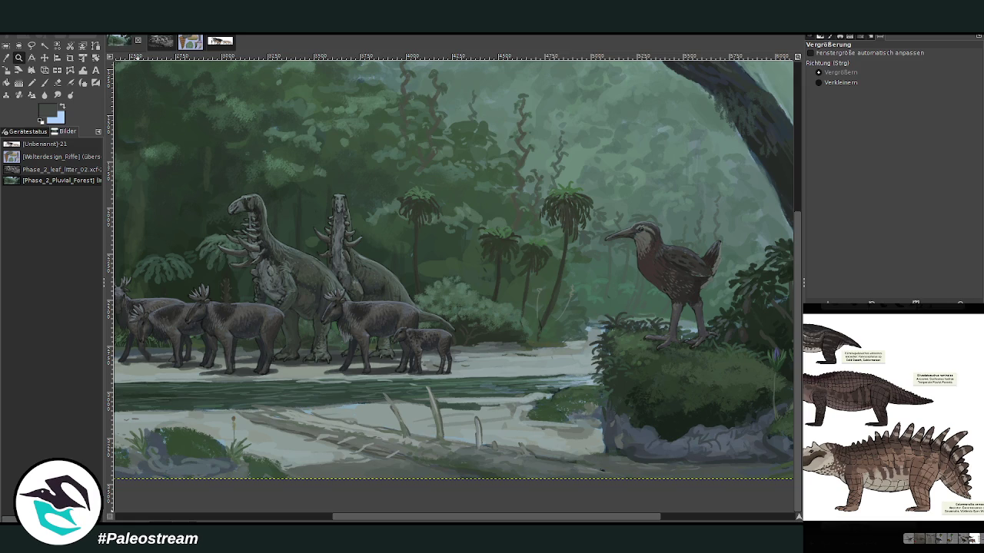
Browse the enlarged species references in the Discord chat, including Rajatherium and the Lemuria sheet
key(Escape)
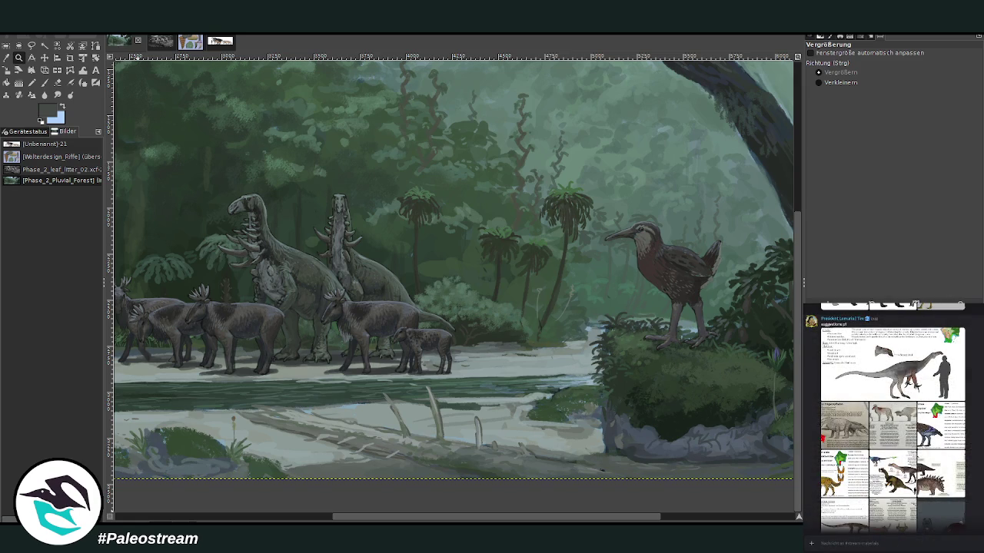
scroll(884, 467, up, 1)
click(884, 468)
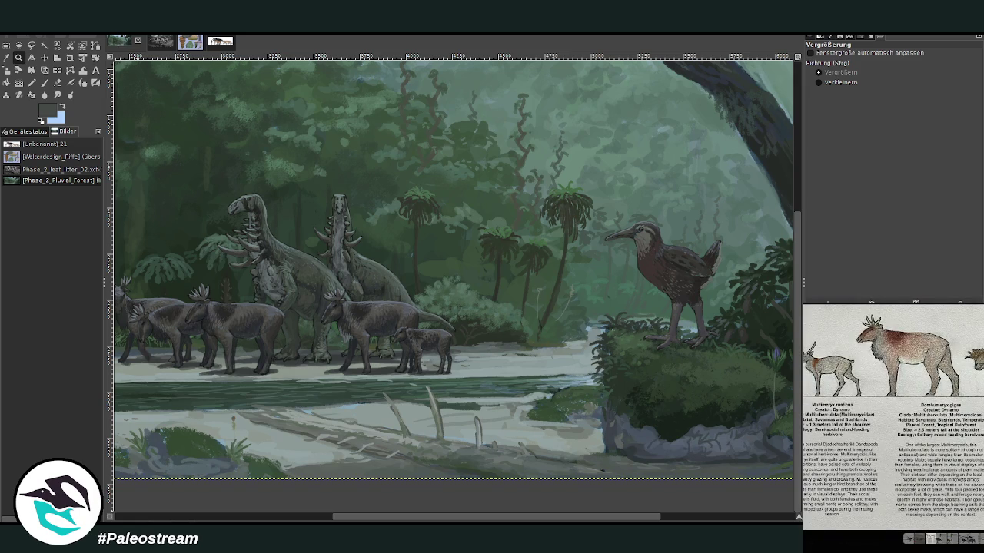
key(Escape)
scroll(891, 415, up, 2)
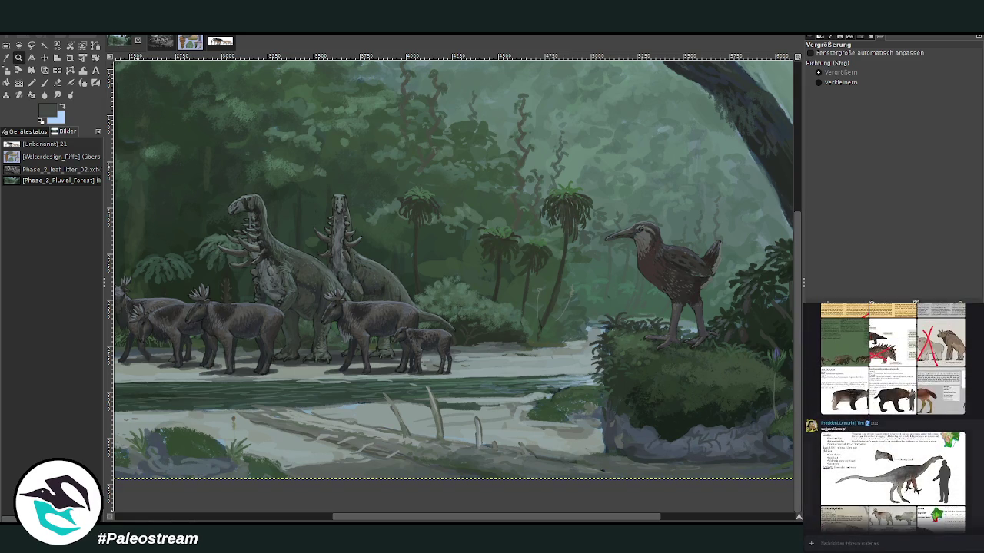
scroll(892, 415, up, 1)
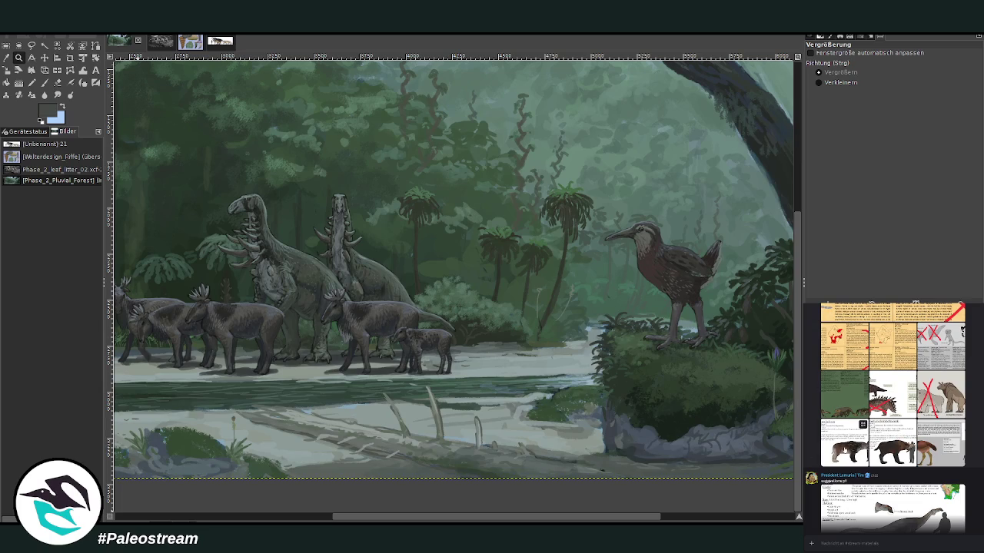
click(843, 449)
key(Escape)
scroll(892, 415, up, 2)
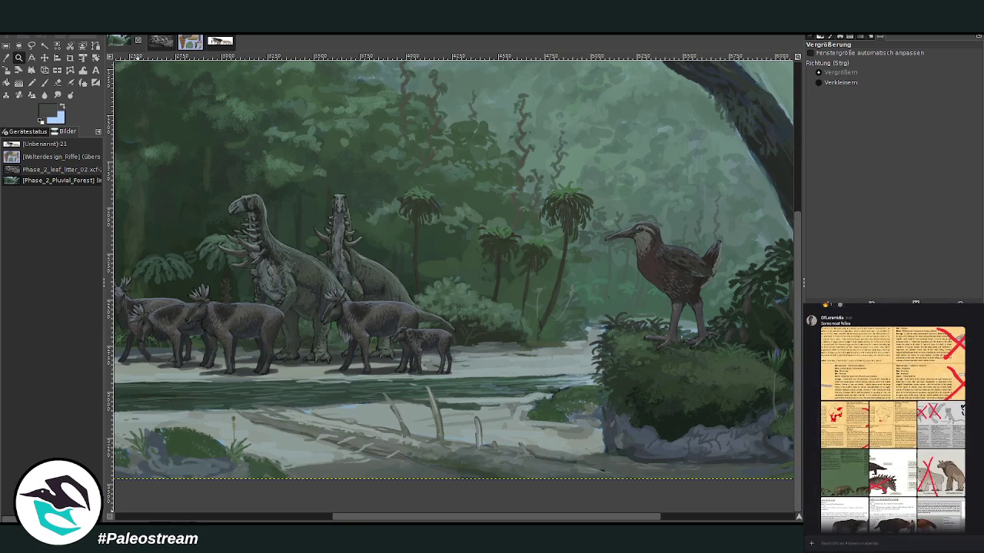
scroll(892, 416, up, 2)
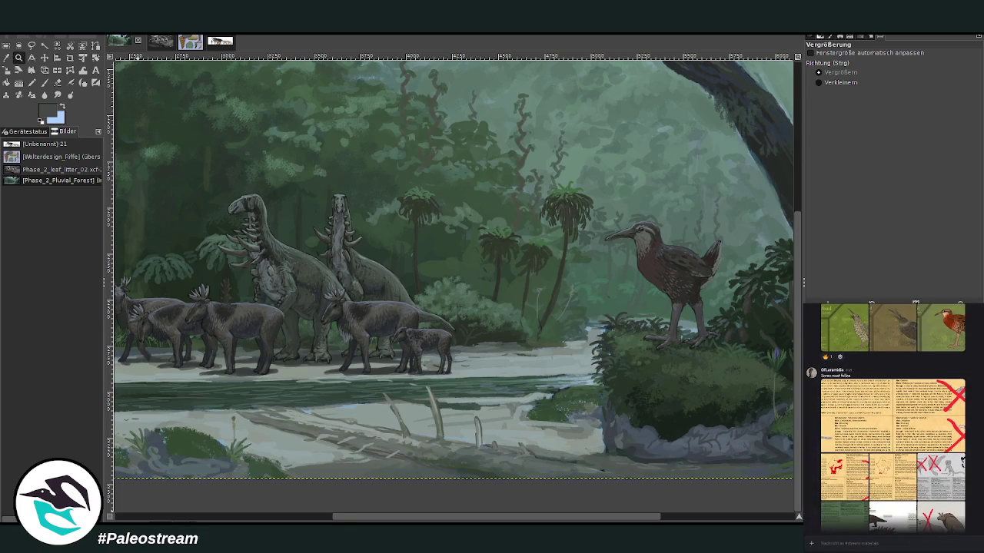
click(913, 431)
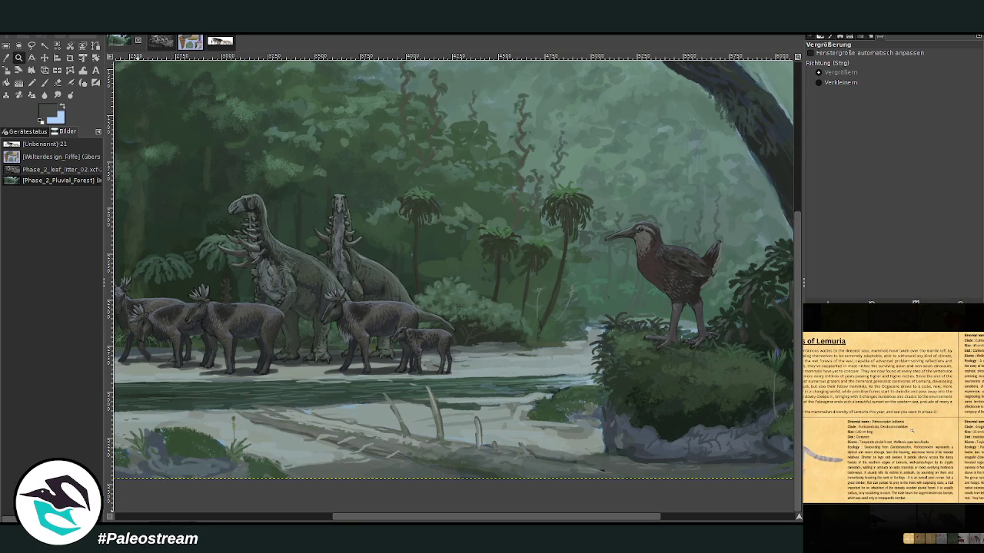
Copy the coronoconodonts species sheet with Bild kopieren and close the image viewer
click(919, 541)
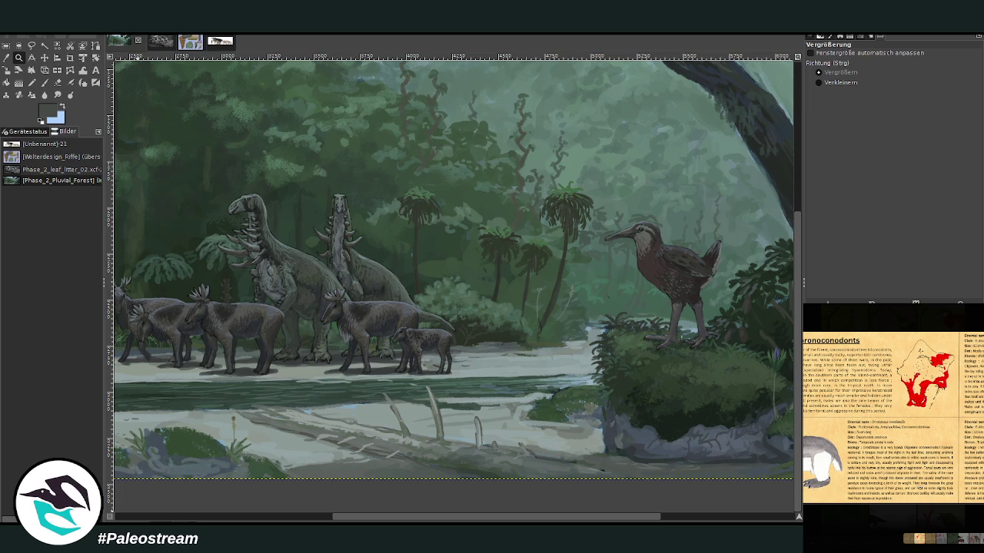
right_click(925, 491)
click(926, 494)
key(Escape)
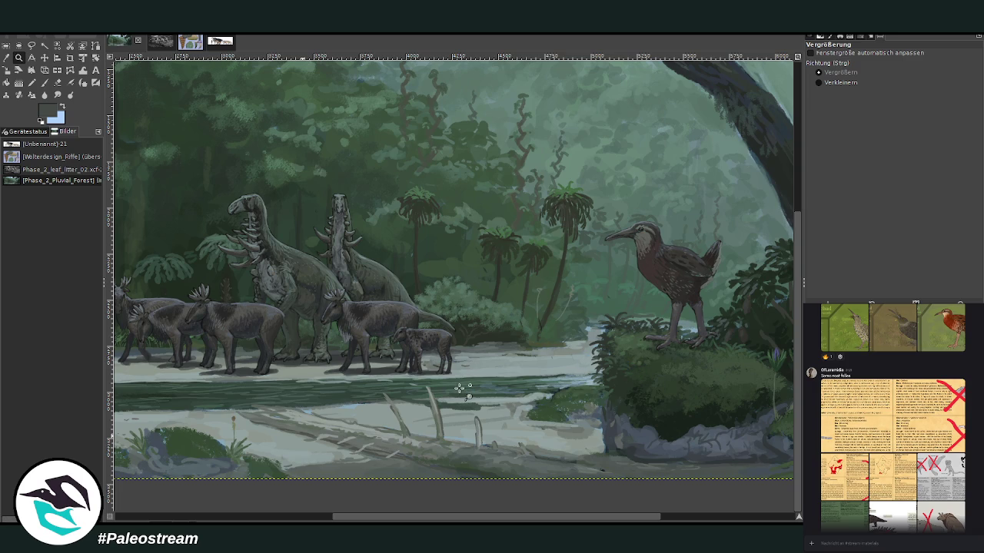
scroll(691, 517, left, 5)
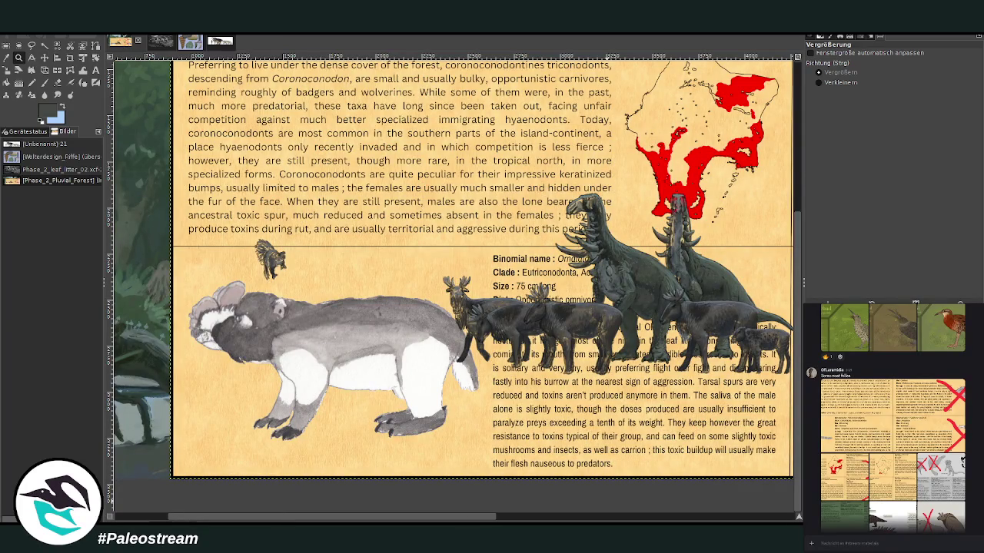
Crop the pasted layer down to the Ornatataxus info panel
click(70, 59)
mouse_move(181, 244)
mouse_down()
mouse_move(773, 478)
mouse_move(744, 475)
mouse_up()
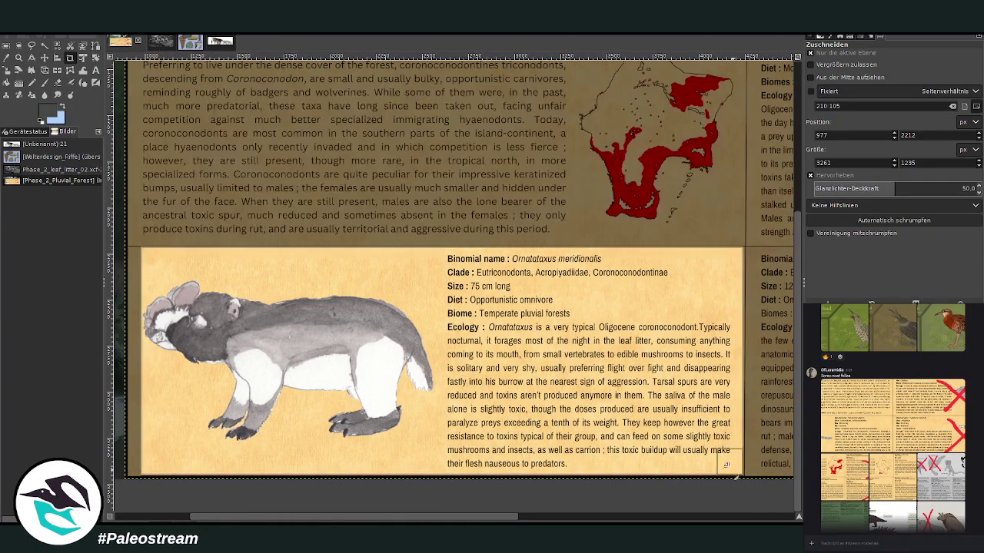
click(458, 345)
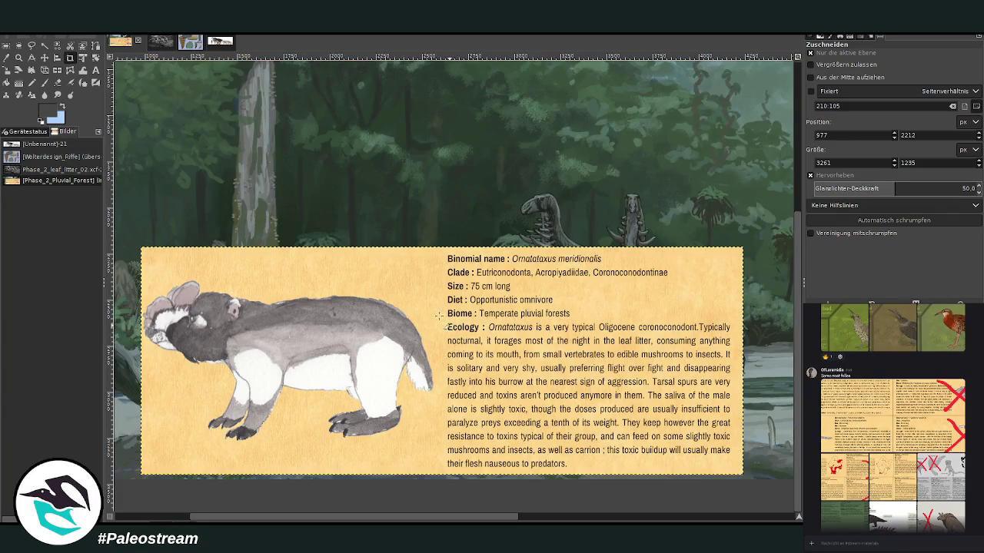
Shrink the panel proportionally into a small card and place it up and right
click(11, 82)
drag(507, 340, 359, 321)
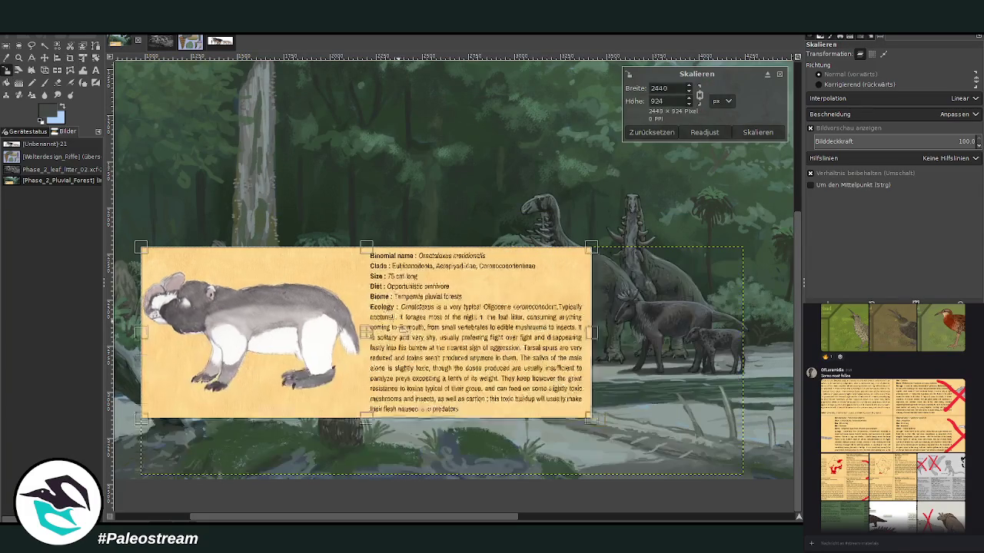
drag(360, 322, 416, 207)
key(Return)
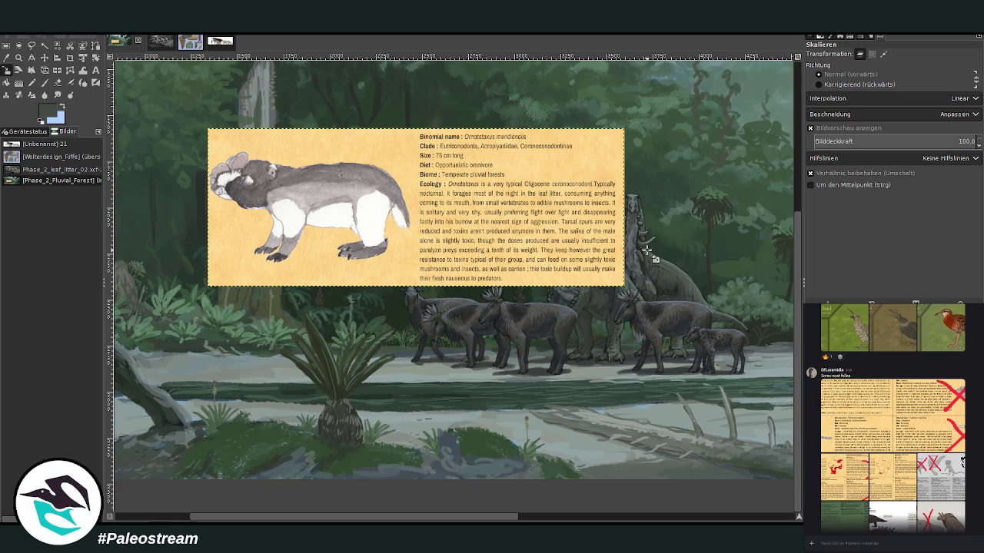
mouse_move(383, 517)
mouse_down()
mouse_move(307, 521)
mouse_move(335, 521)
mouse_up()
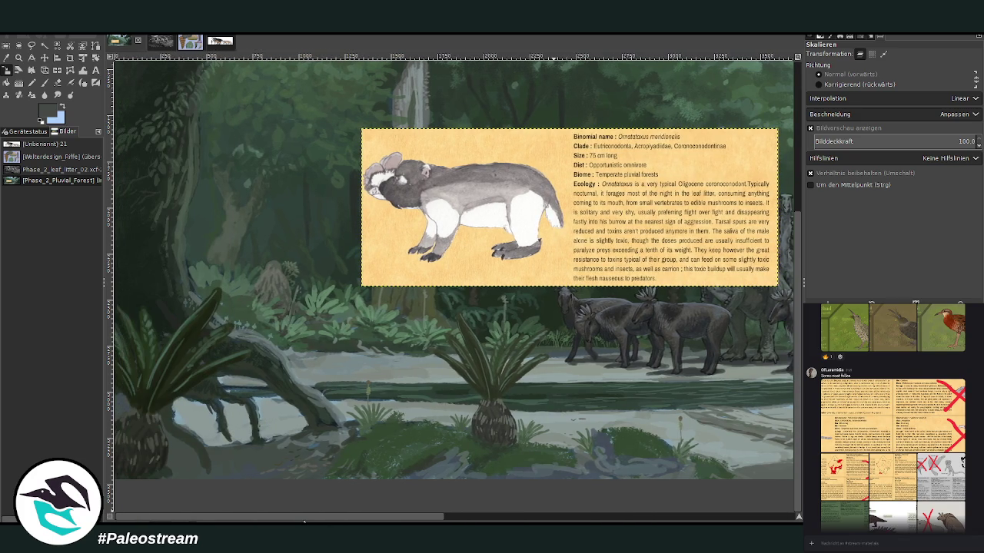
mouse_move(335, 521)
mouse_down()
mouse_move(547, 521)
mouse_move(412, 521)
mouse_up()
key(ctrl+v)
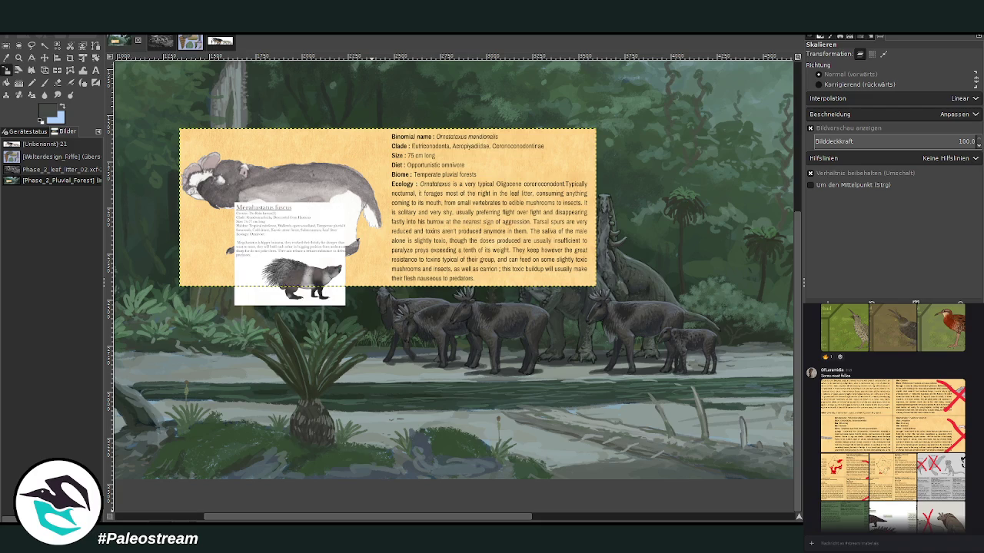
key(ctrl+z)
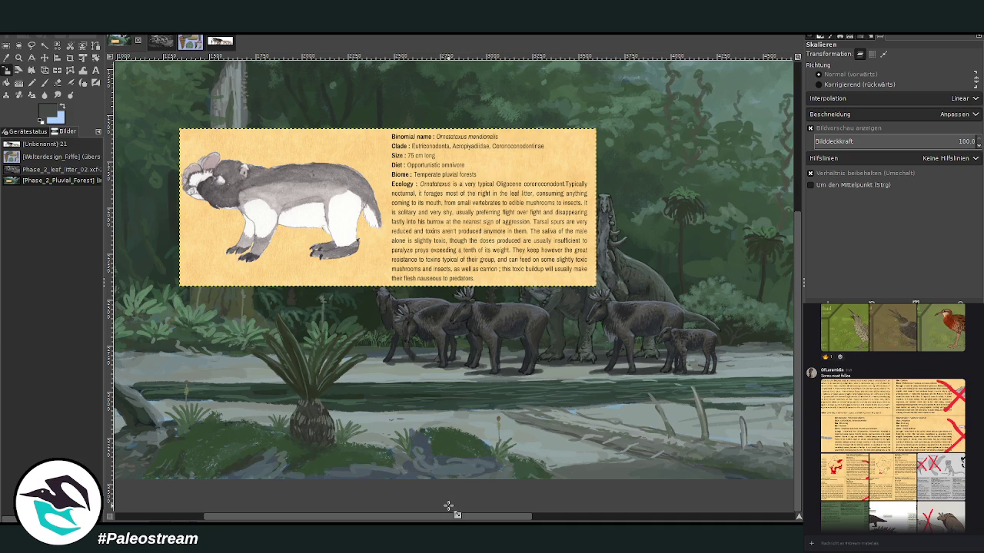
mouse_move(458, 518)
mouse_down()
mouse_move(627, 518)
mouse_move(466, 518)
mouse_up()
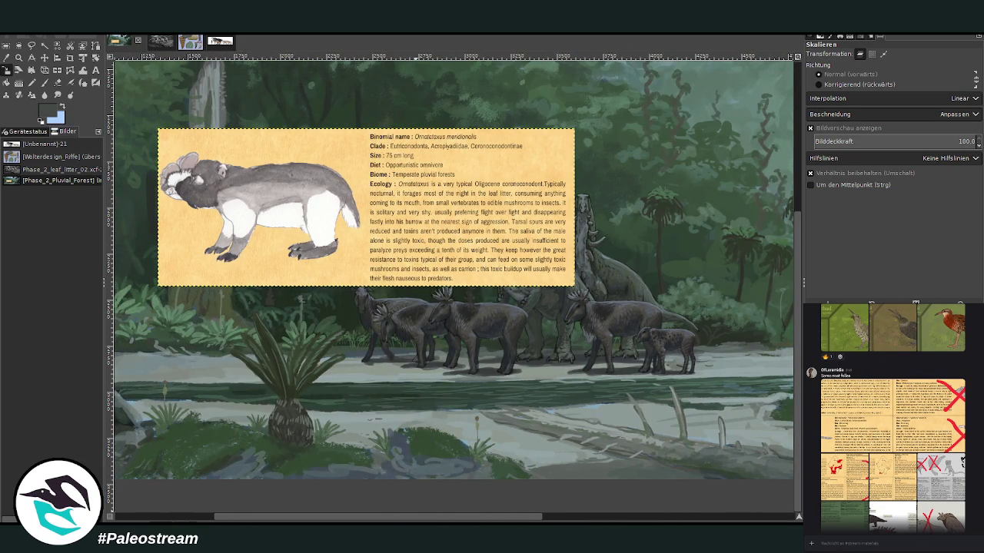
click(842, 498)
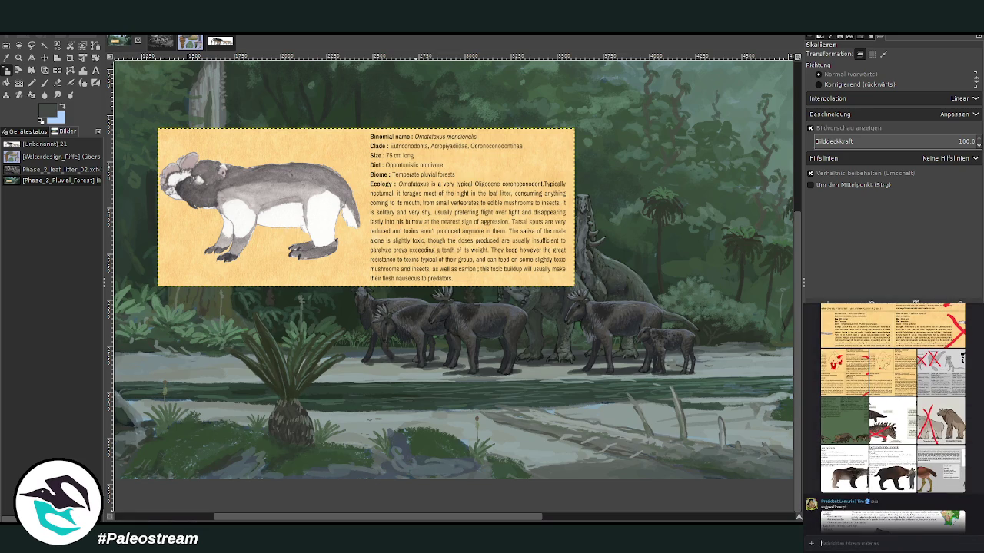
scroll(892, 417, up, 3)
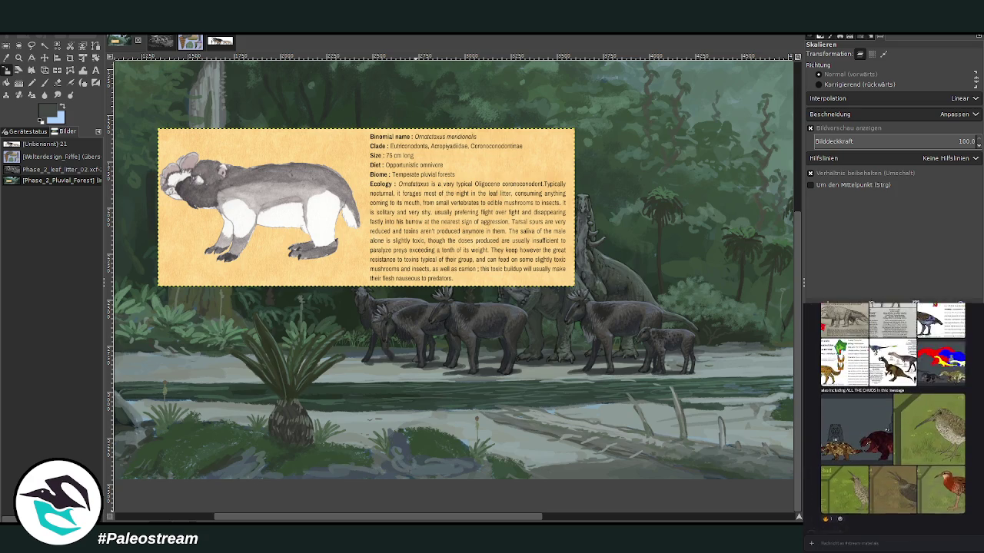
scroll(891, 417, up, 2)
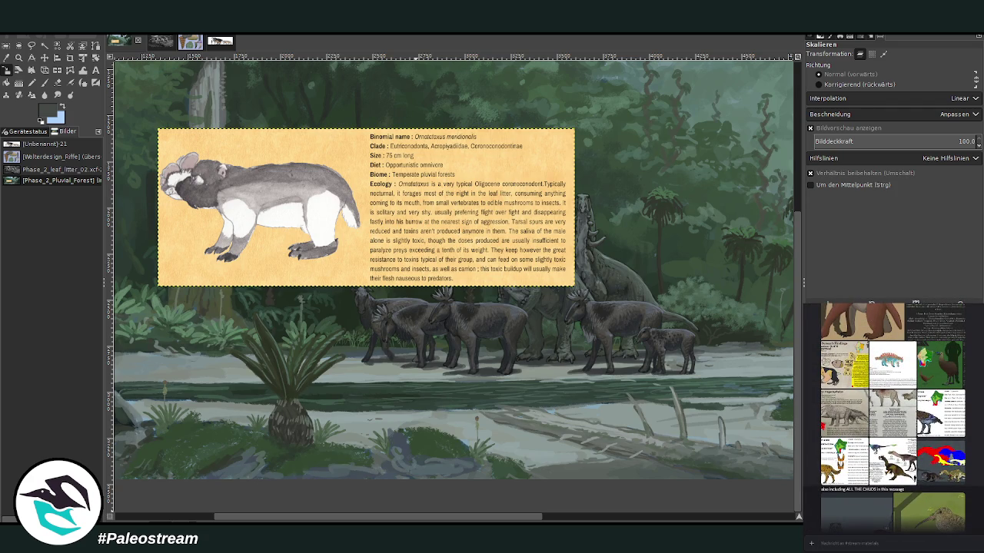
click(891, 363)
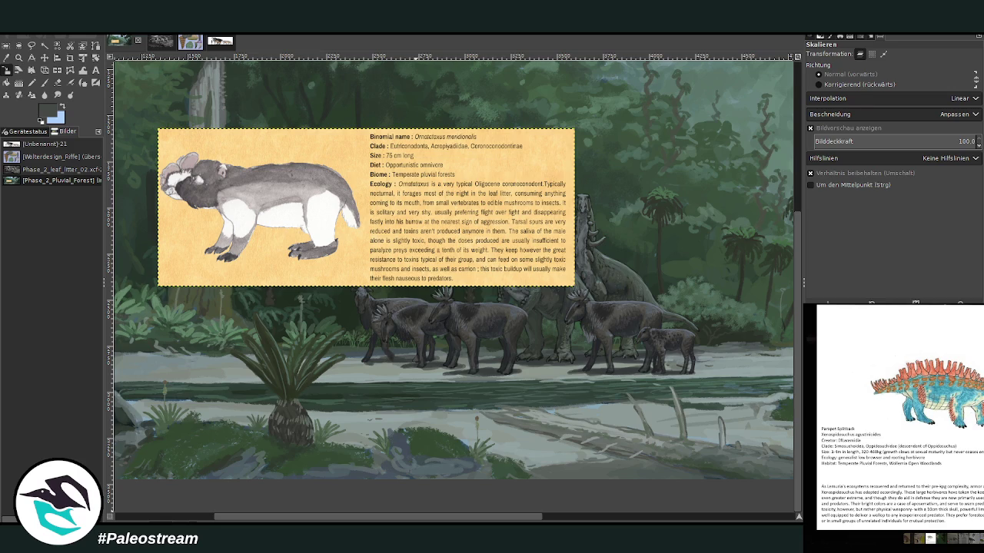
key(Escape)
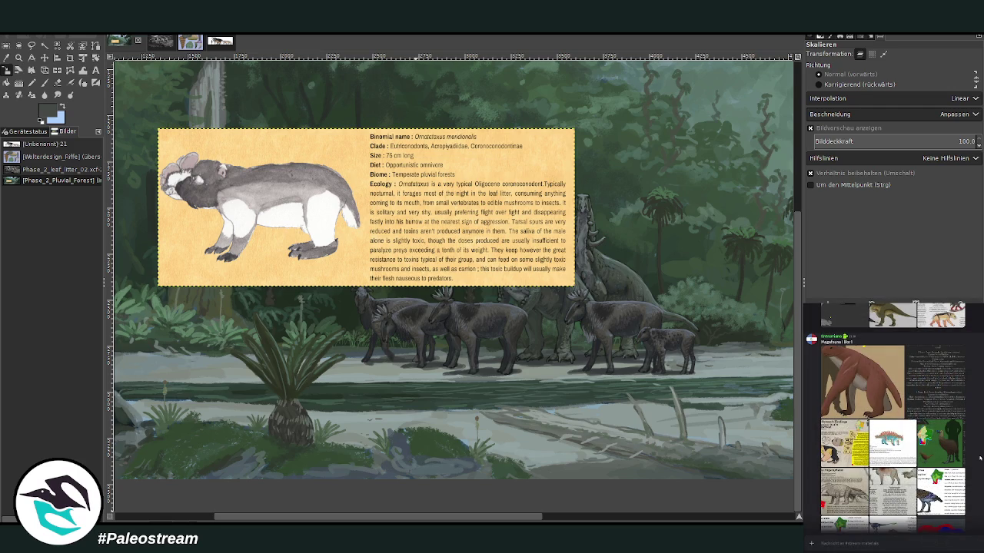
scroll(980, 458, up, 3)
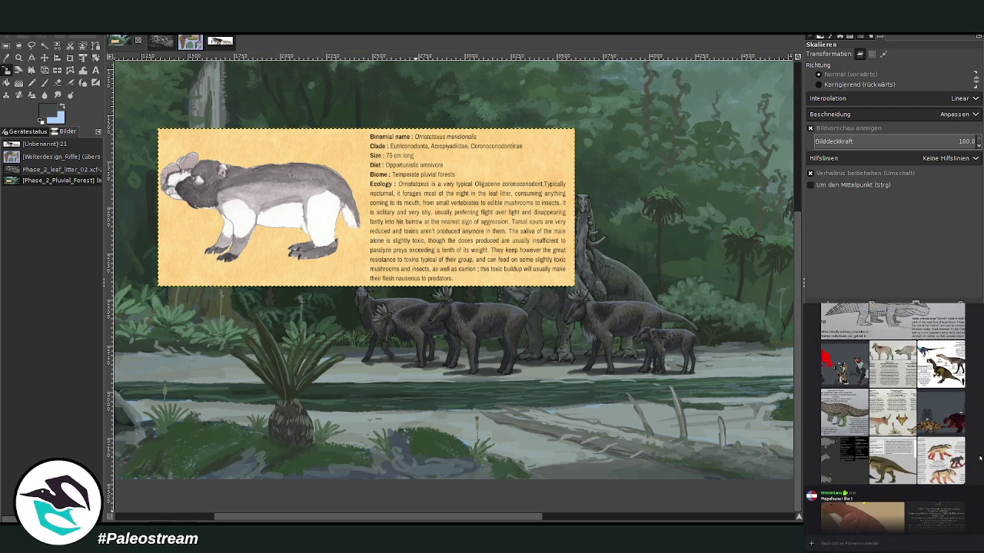
scroll(979, 459, up, 2)
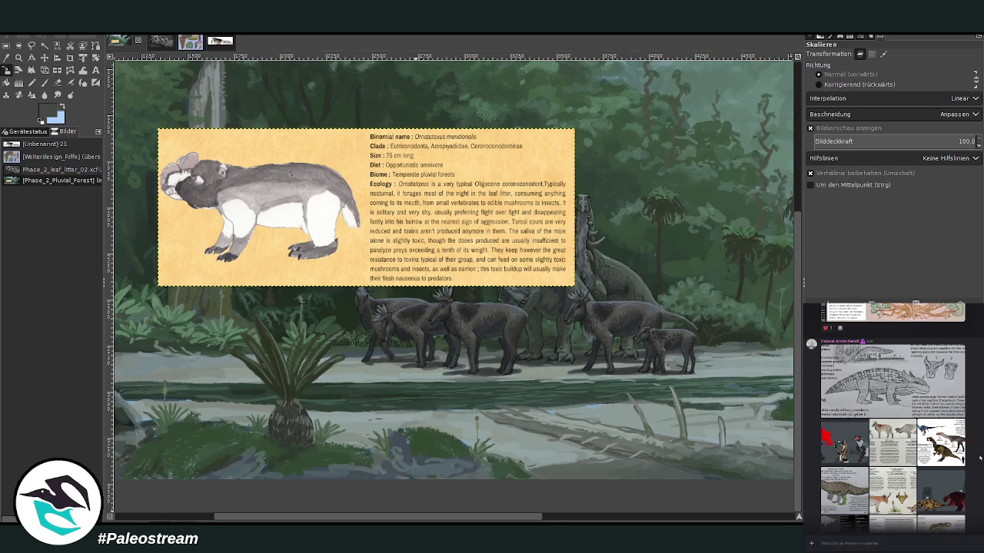
scroll(980, 459, up, 2)
scroll(979, 459, up, 2)
scroll(980, 459, up, 1)
scroll(979, 459, up, 2)
scroll(979, 459, up, 2)
scroll(979, 459, up, 1)
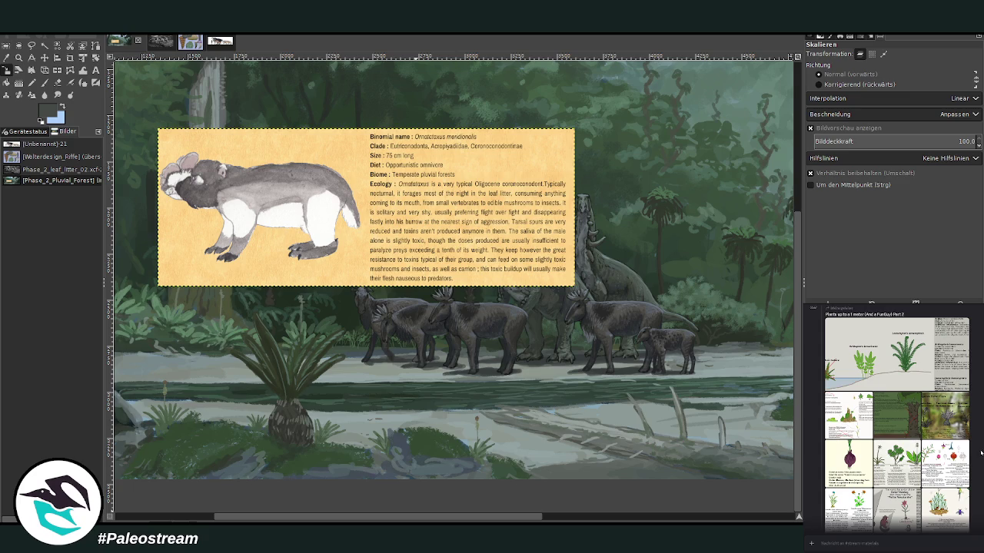
scroll(892, 418, down, 2)
scroll(891, 419, down, 2)
scroll(892, 418, down, 2)
scroll(891, 419, down, 2)
scroll(891, 419, down, 2)
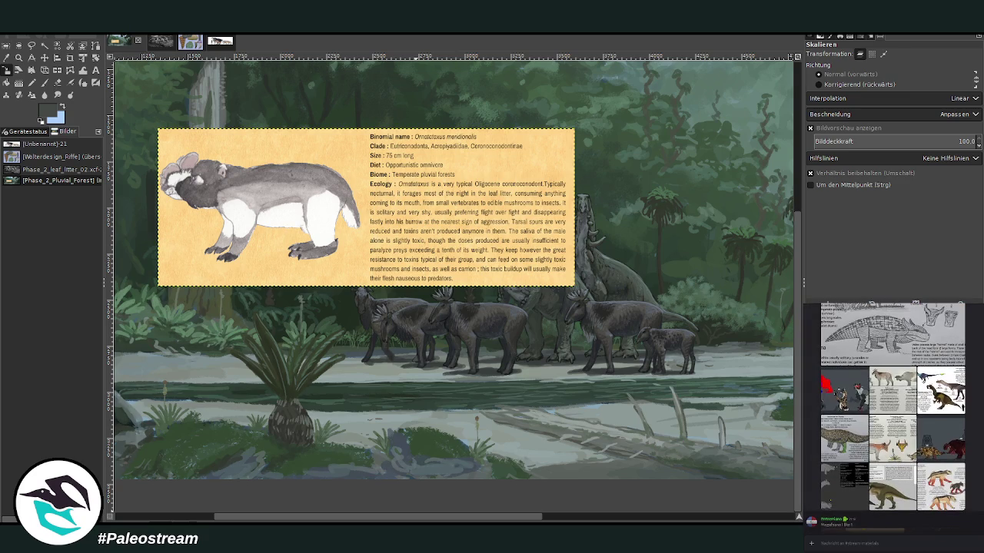
scroll(892, 419, up, 2)
scroll(892, 419, up, 2)
scroll(892, 419, up, 2)
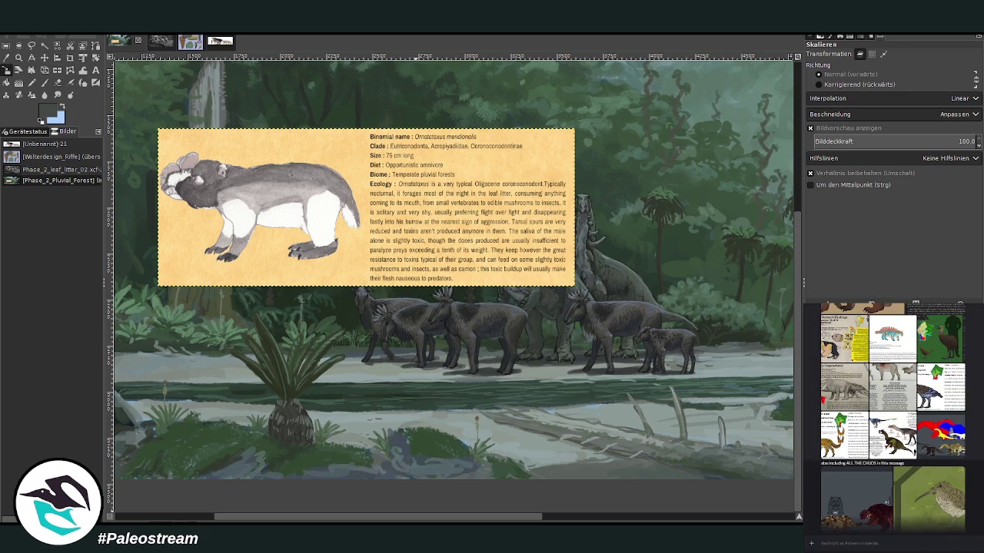
scroll(891, 419, up, 2)
scroll(892, 419, up, 2)
scroll(892, 419, up, 2)
scroll(892, 419, down, 2)
scroll(892, 419, down, 2)
scroll(892, 419, down, 2)
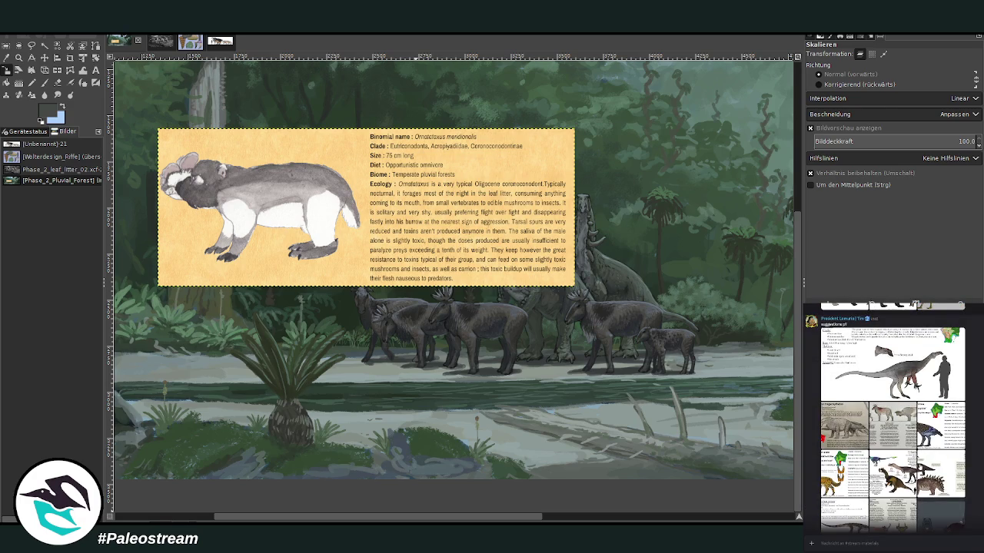
mouse_move(327, 518)
mouse_down()
mouse_move(564, 518)
mouse_move(389, 518)
mouse_up()
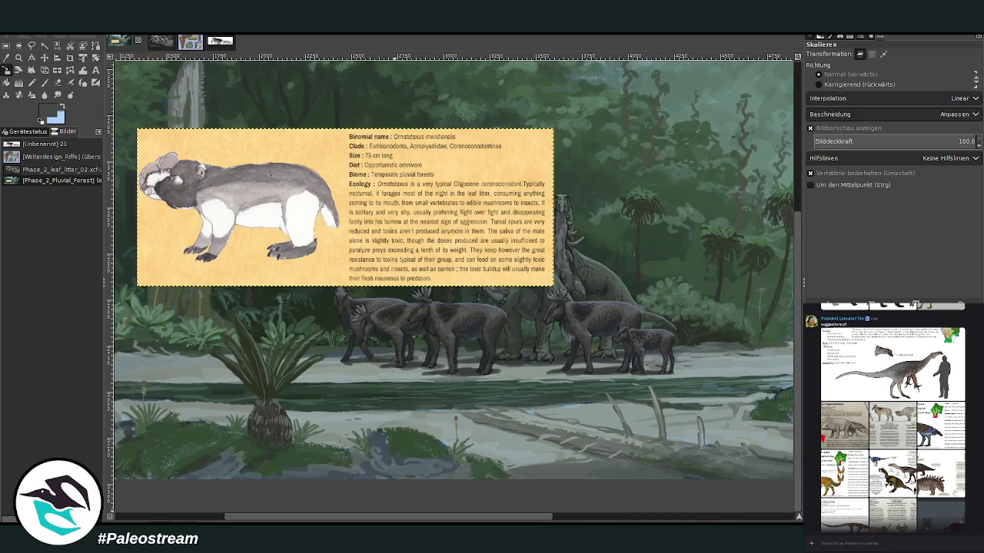
scroll(891, 419, down, 5)
scroll(891, 419, down, 3)
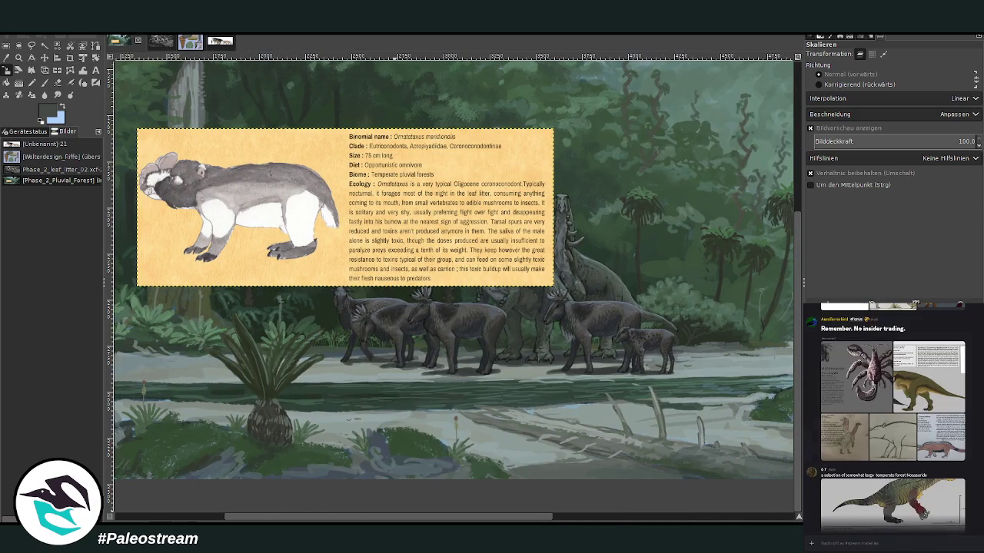
scroll(892, 419, down, 1)
click(910, 452)
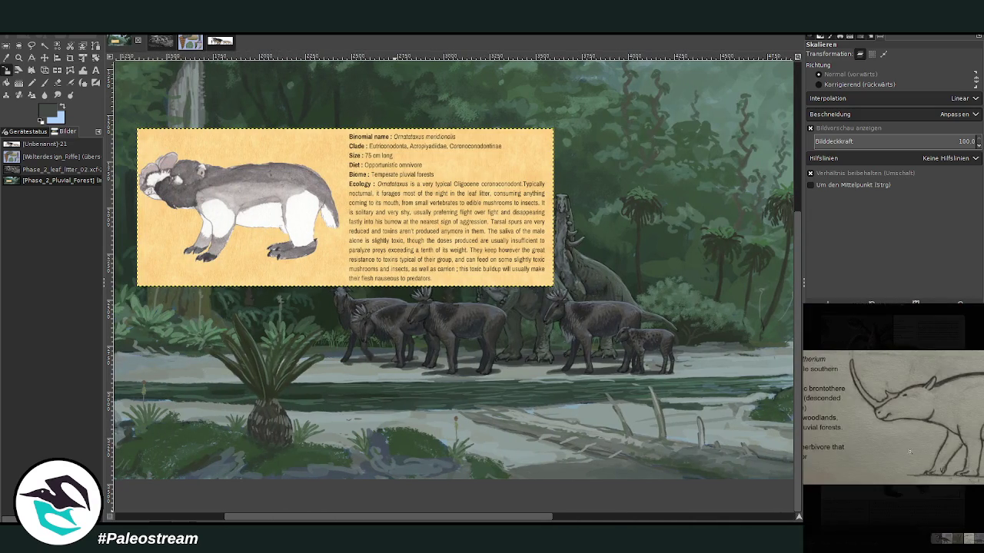
key(Escape)
click(931, 422)
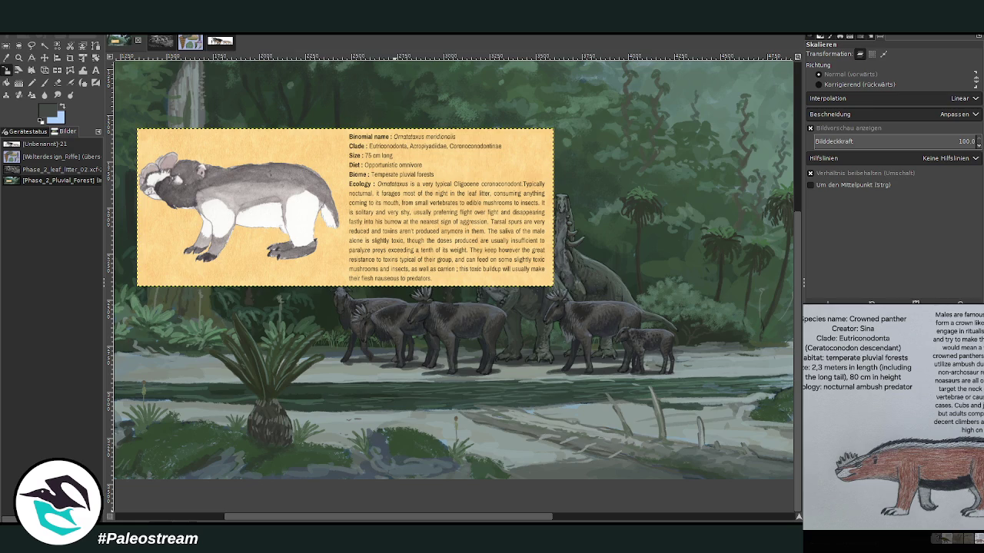
key(Escape)
scroll(978, 467, down, 4)
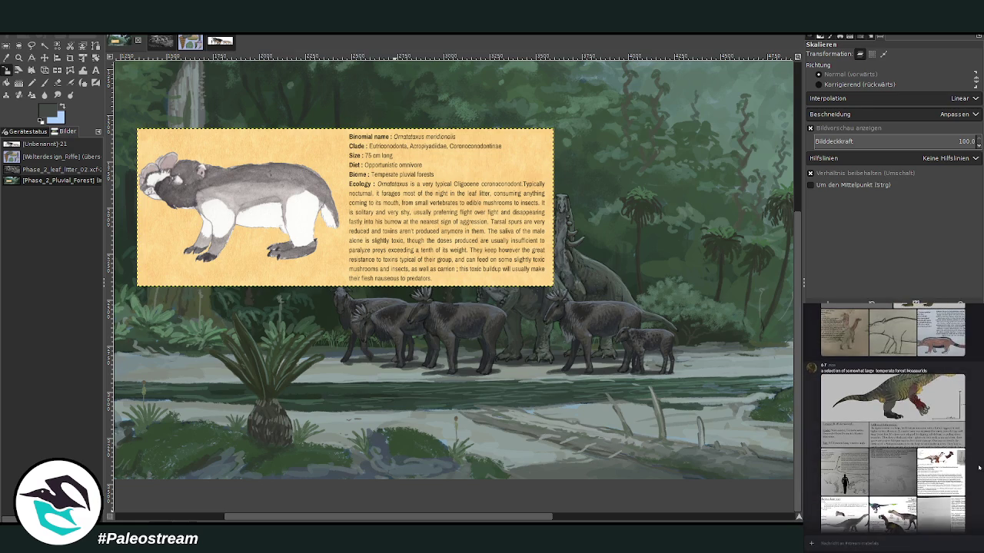
scroll(978, 467, down, 2)
scroll(981, 444, down, 2)
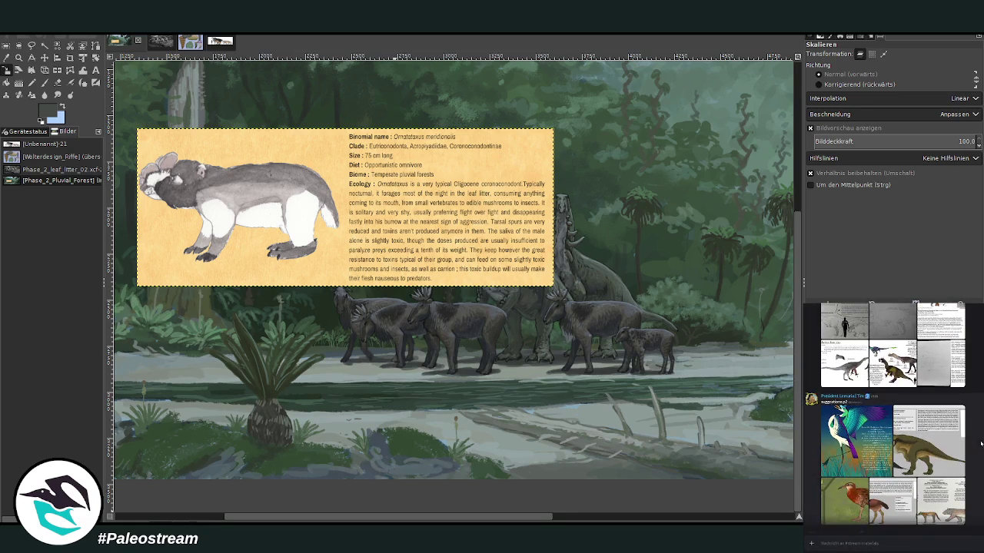
scroll(893, 415, down, 3)
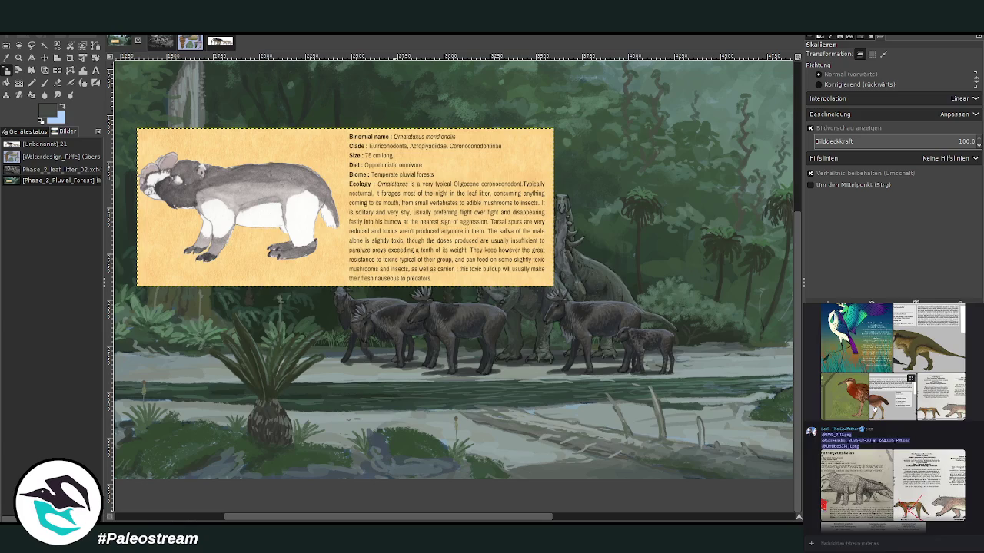
click(844, 430)
key(Escape)
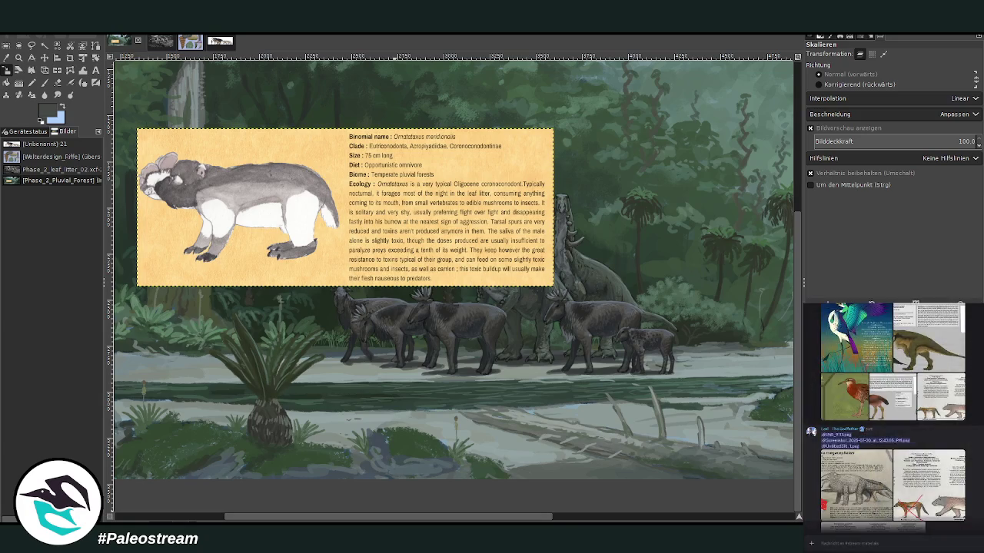
scroll(885, 418, down, 2)
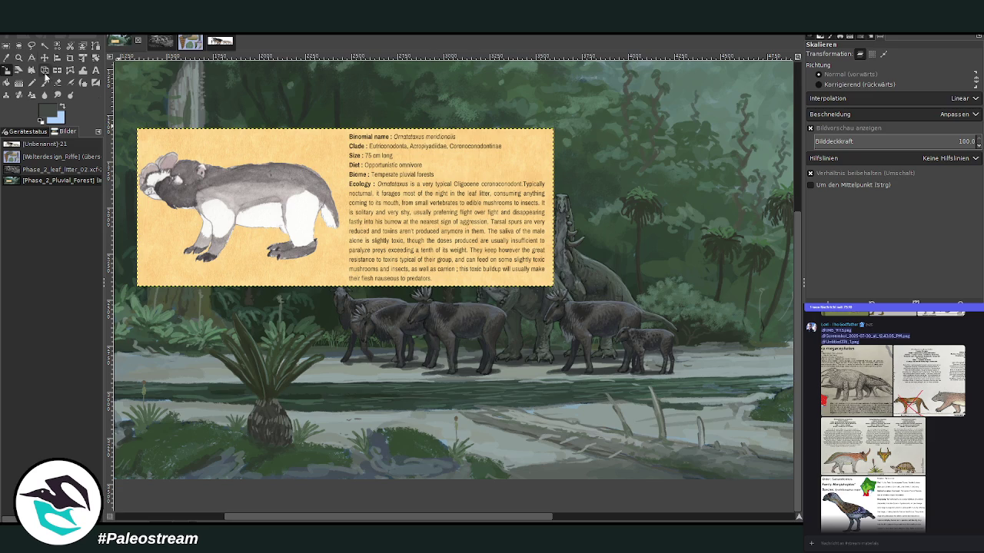
click(19, 57)
drag(154, 113, 449, 327)
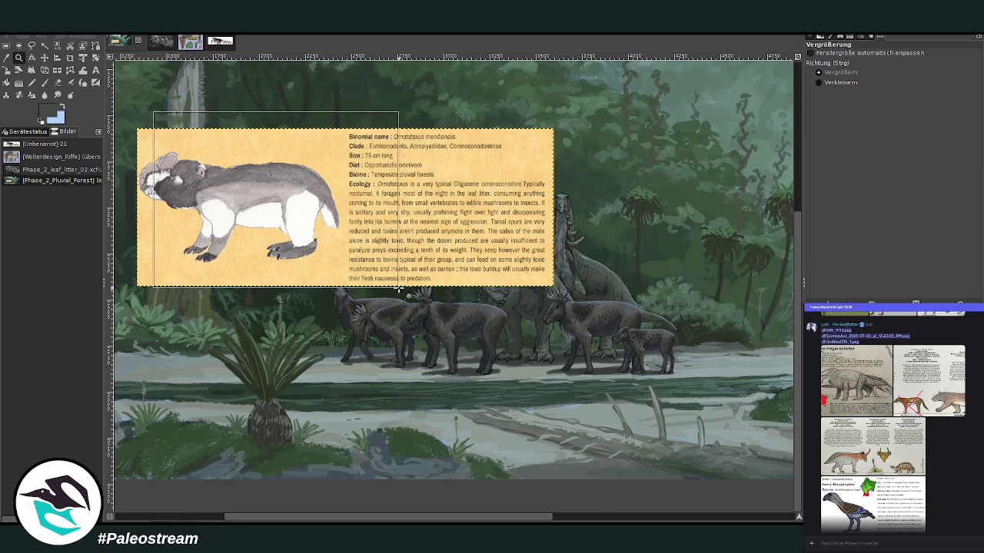
scroll(327, 507, left, 2)
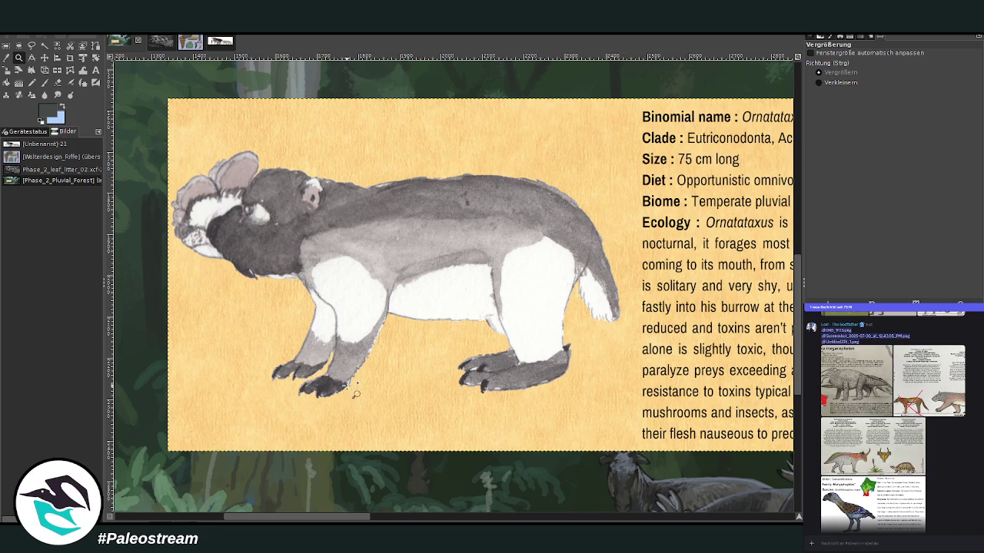
click(825, 90)
click(310, 290)
click(310, 291)
click(309, 290)
click(338, 322)
click(338, 321)
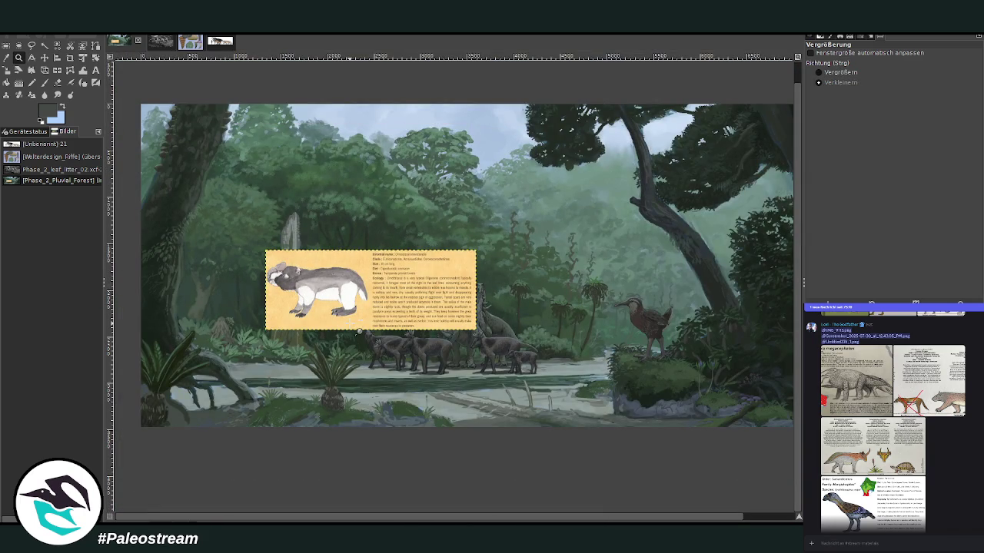
scroll(361, 326, up, 1)
key(ctrl)
drag(209, 240, 527, 435)
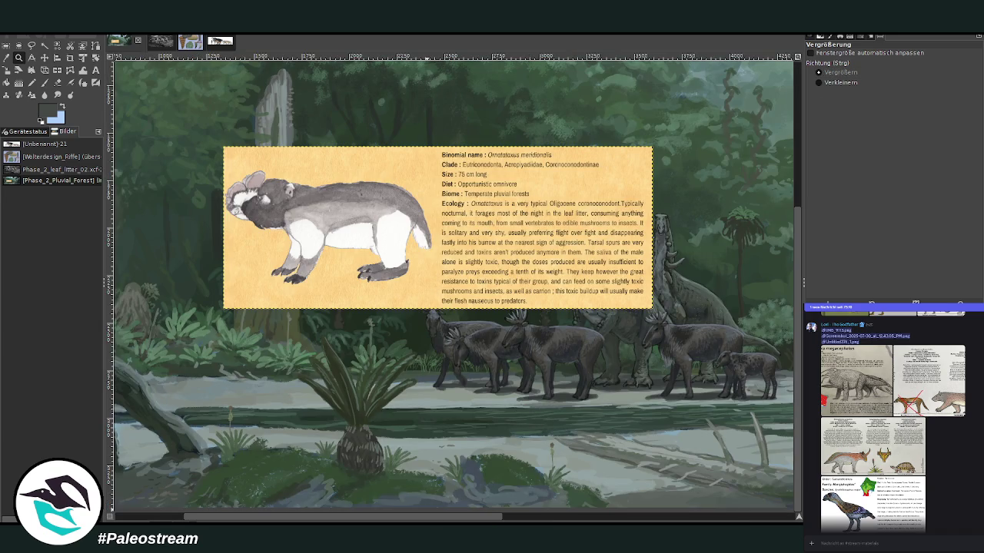
drag(441, 521, 484, 520)
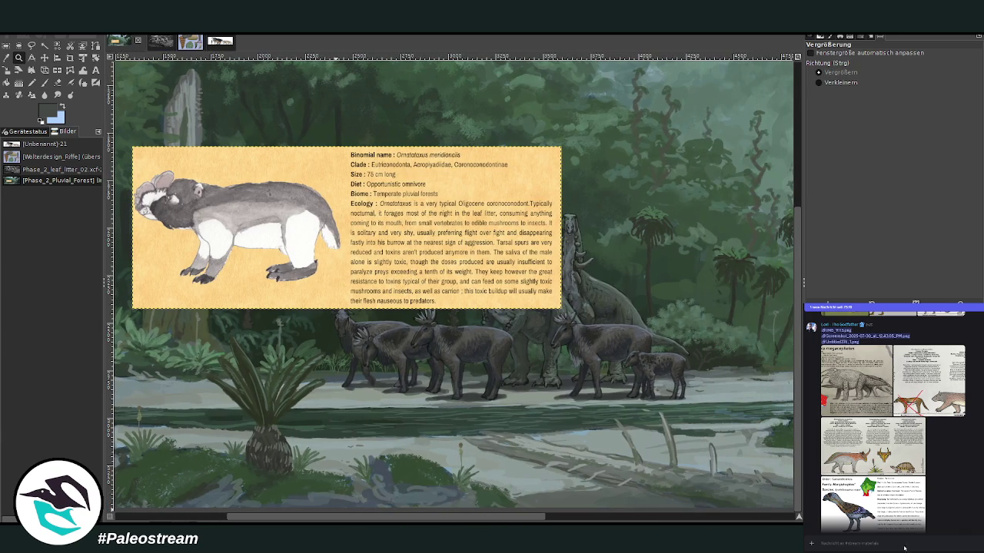
scroll(980, 478, up, 3)
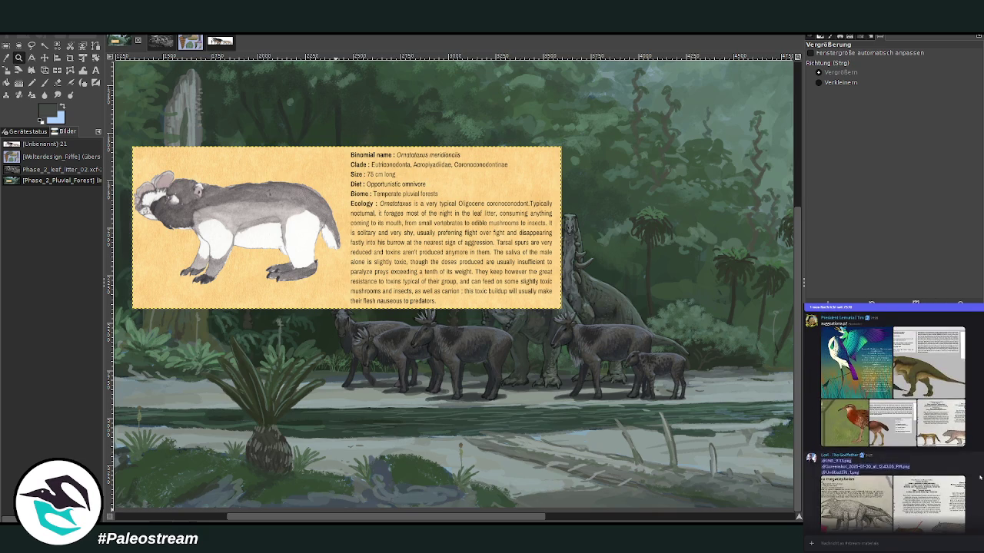
scroll(980, 478, up, 2)
scroll(980, 478, up, 3)
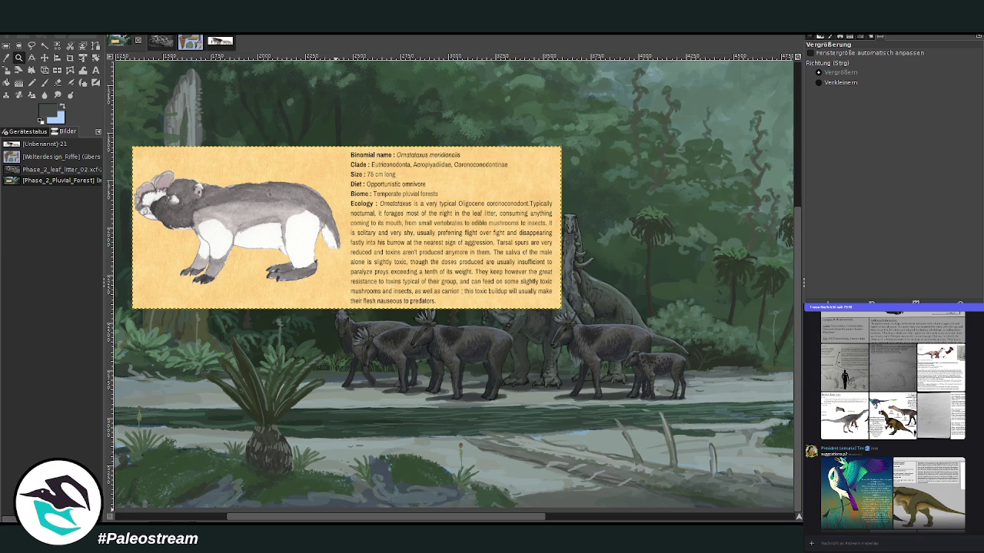
scroll(979, 470, down, 3)
scroll(980, 470, down, 3)
scroll(979, 470, down, 3)
scroll(980, 471, down, 3)
scroll(979, 470, down, 3)
scroll(979, 470, down, 2)
scroll(979, 470, down, 2)
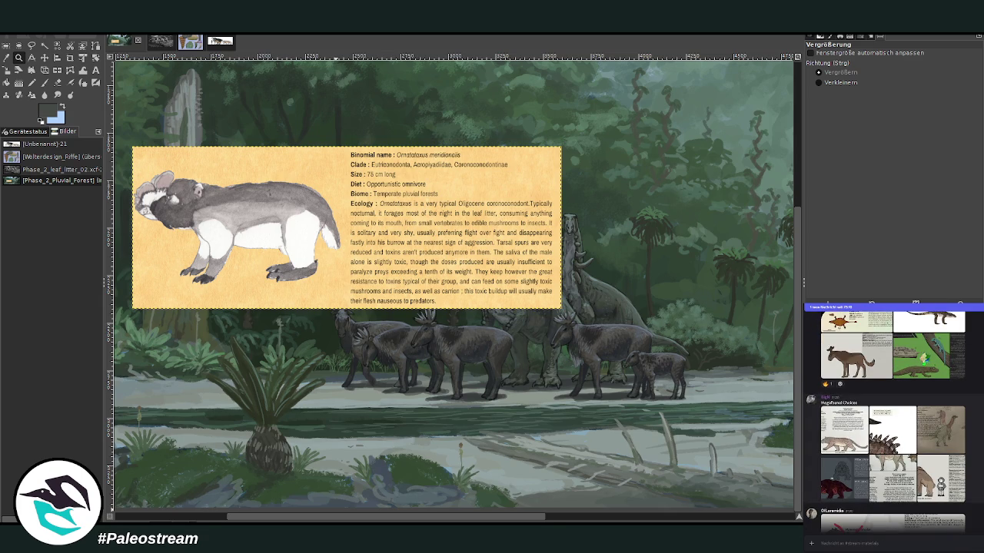
scroll(892, 423, down, 2)
scroll(892, 423, down, 2)
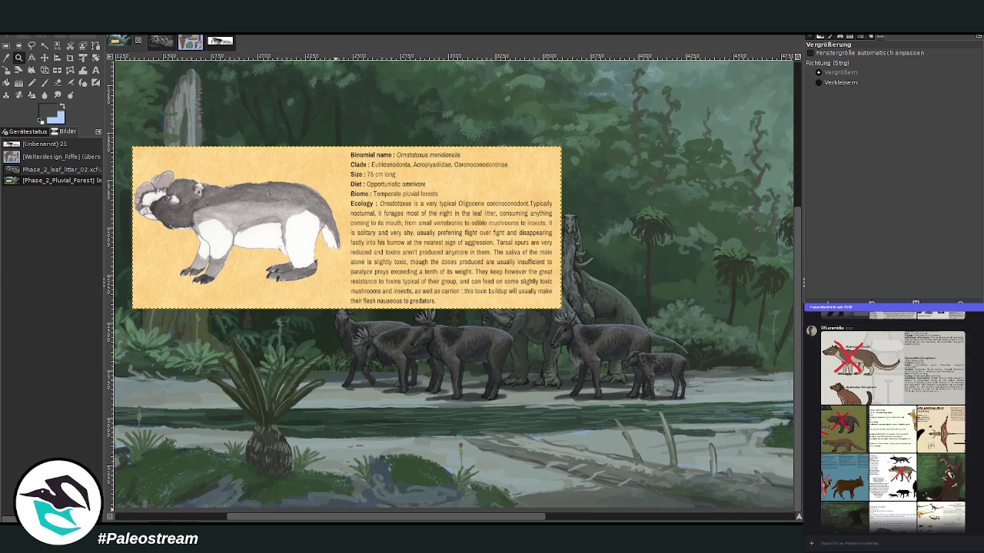
scroll(892, 422, down, 1)
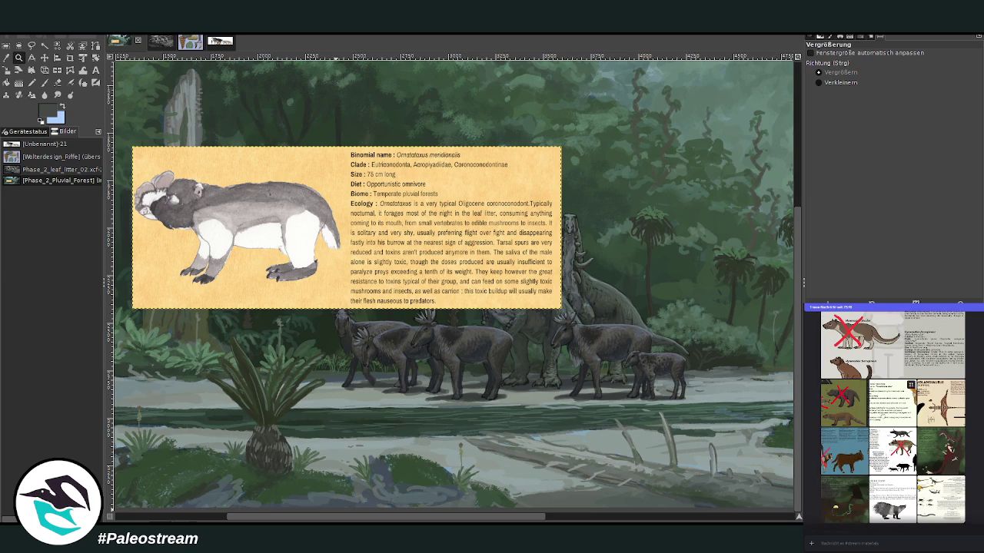
click(885, 405)
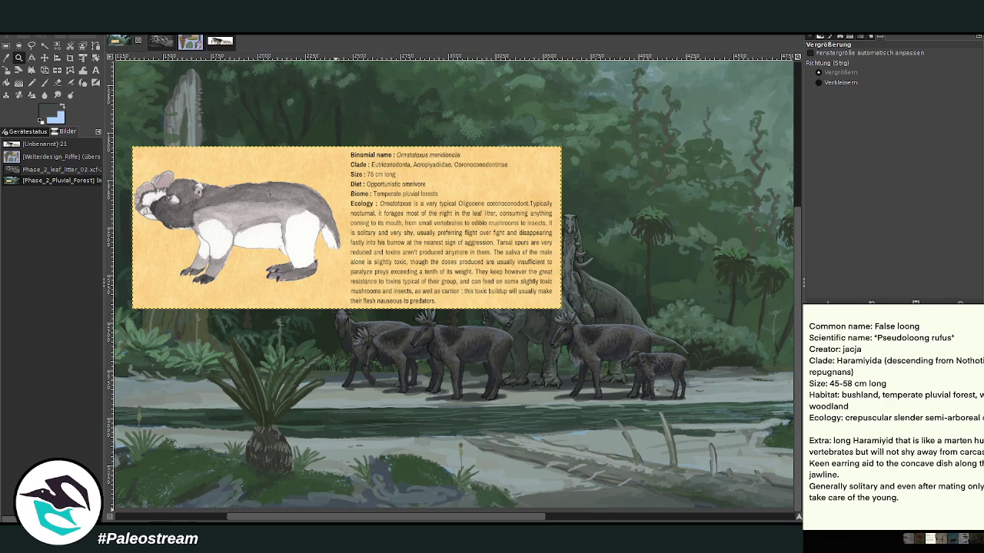
key(Escape)
scroll(891, 423, down, 1)
scroll(892, 422, down, 1)
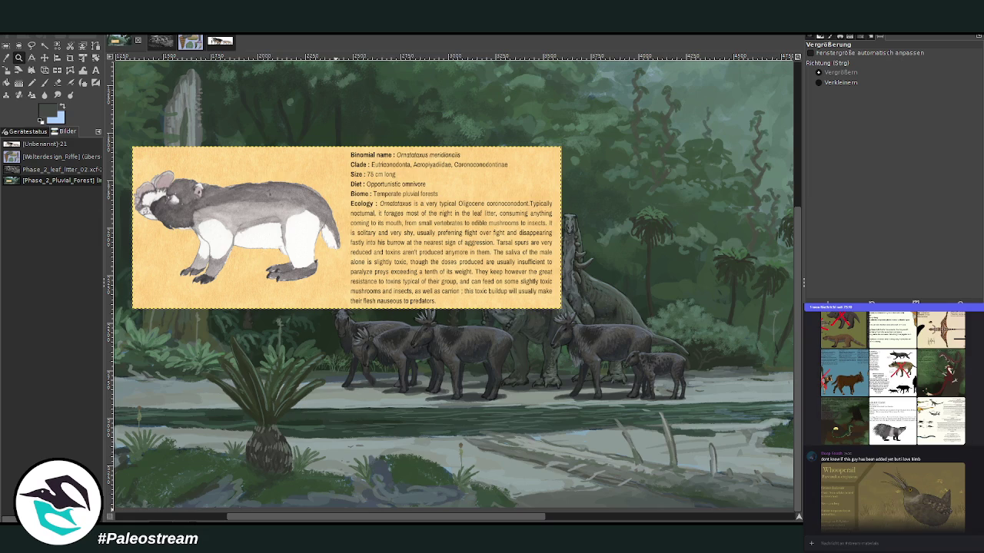
click(949, 425)
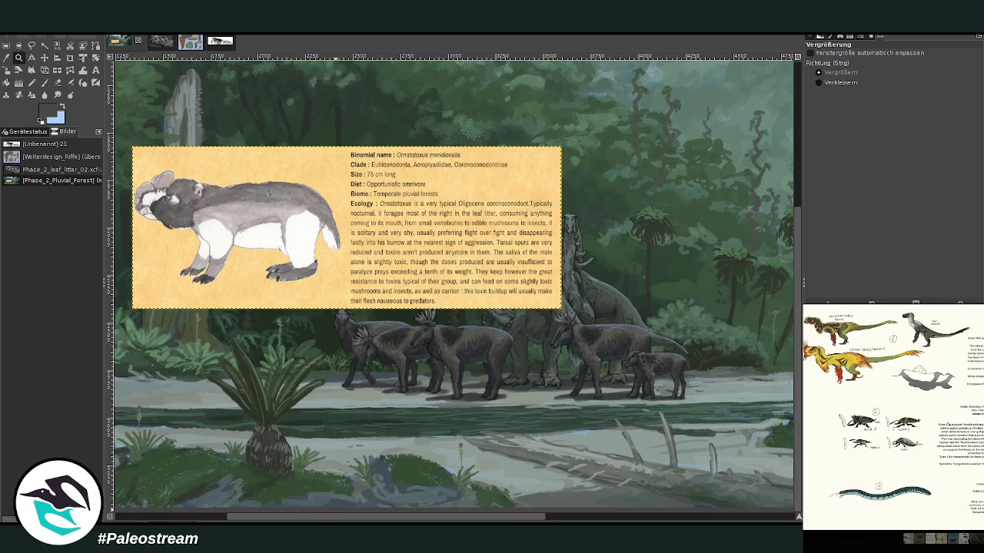
key(Escape)
scroll(891, 423, down, 2)
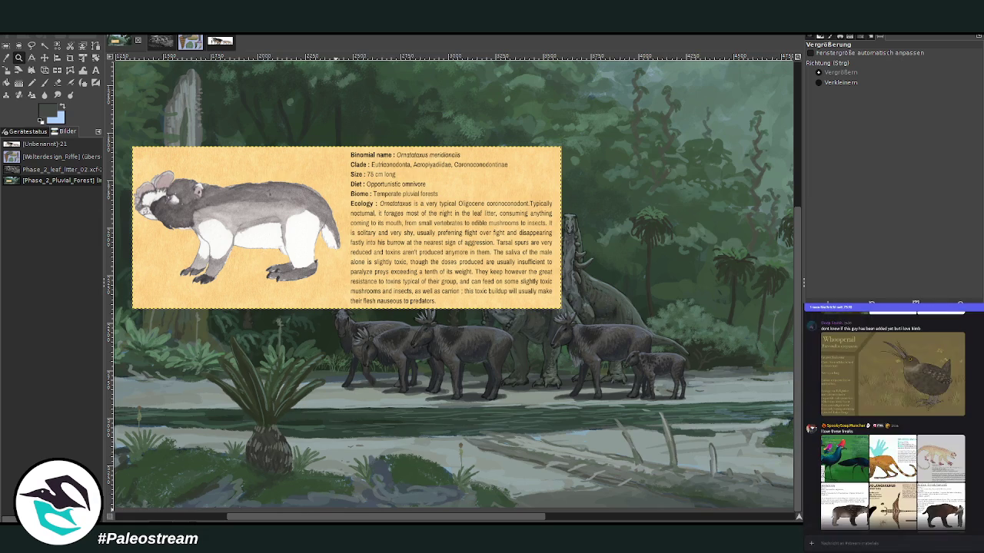
scroll(892, 422, up, 1)
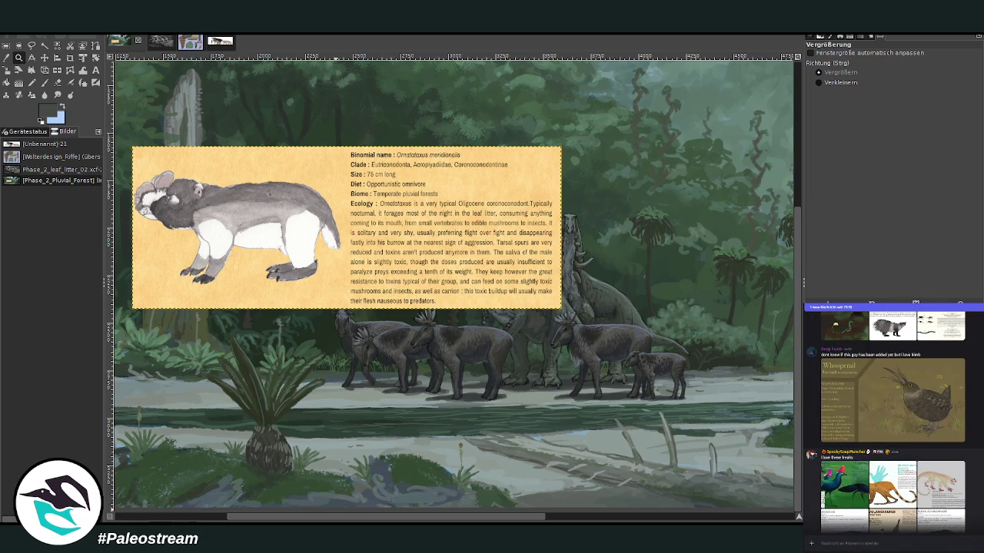
scroll(892, 423, down, 1)
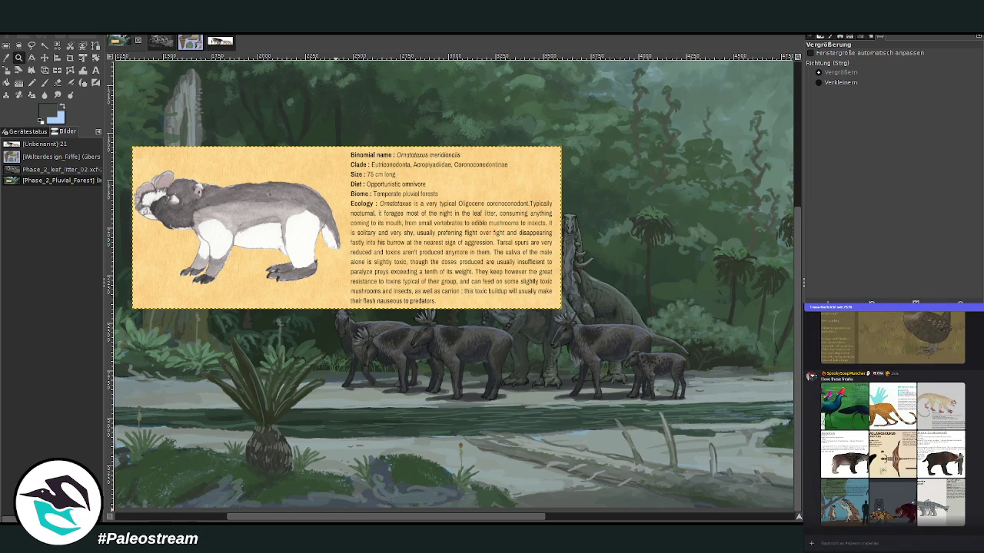
scroll(892, 423, down, 3)
scroll(892, 423, down, 2)
scroll(891, 423, down, 2)
scroll(891, 423, down, 2)
scroll(892, 423, down, 1)
scroll(892, 423, down, 2)
scroll(891, 423, down, 2)
scroll(891, 423, down, 2)
scroll(891, 423, down, 2)
scroll(892, 423, down, 2)
scroll(892, 423, down, 2)
scroll(891, 423, down, 2)
scroll(892, 423, down, 1)
scroll(892, 423, down, 2)
scroll(892, 423, down, 2)
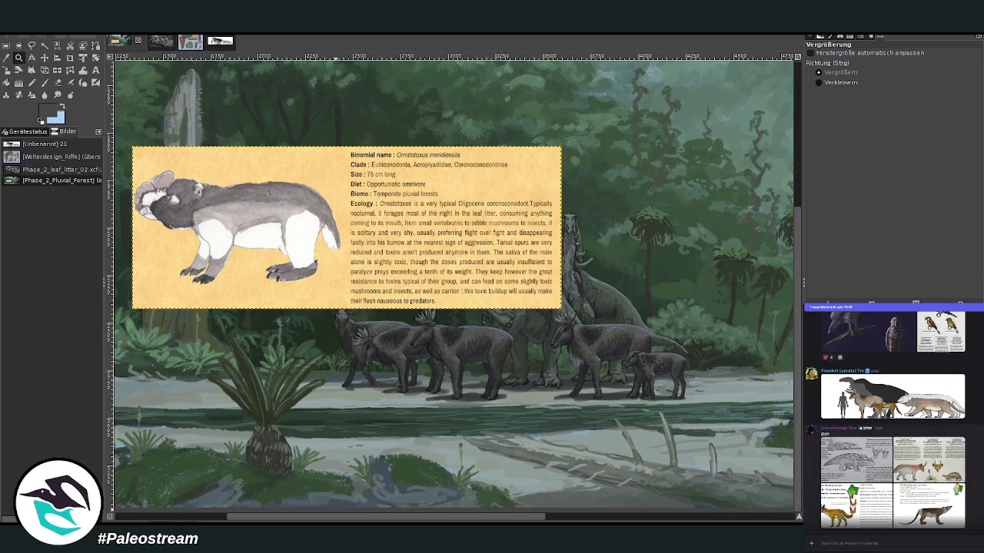
scroll(892, 423, down, 2)
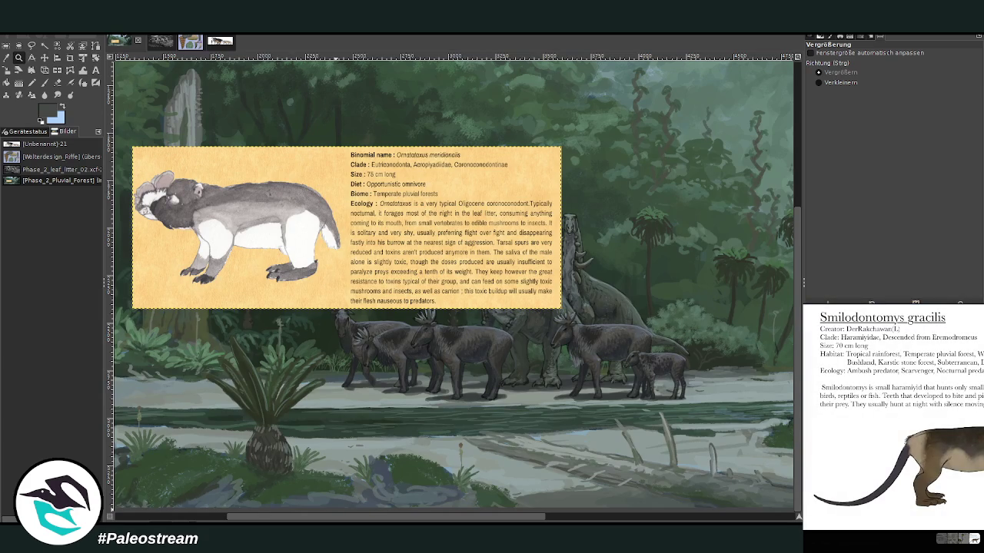
scroll(891, 422, down, 1)
scroll(974, 459, down, 1)
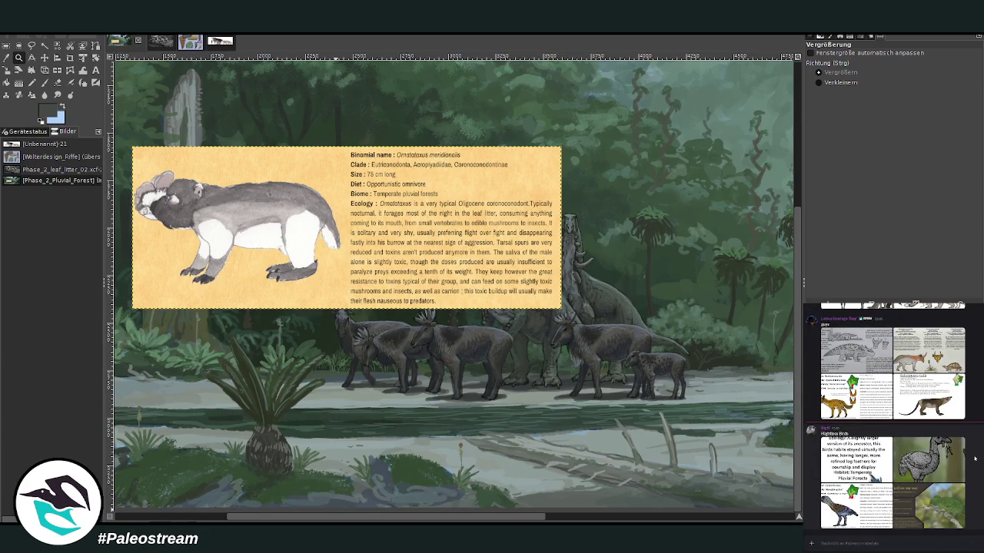
click(931, 525)
right_click(967, 513)
click(969, 513)
key(Escape)
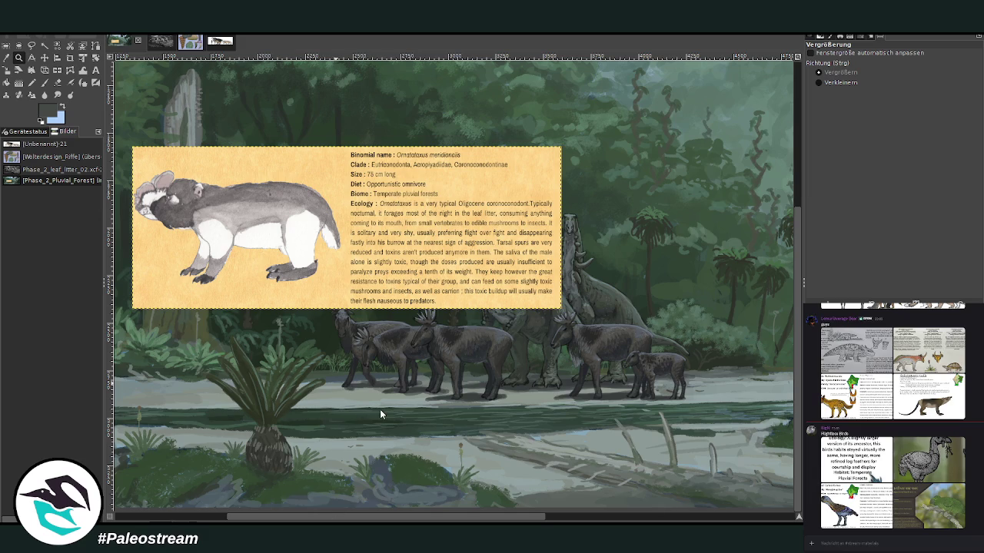
Paste the Spotted see-me-not parrot card and scale it down to about 700x364
key(ctrl+v)
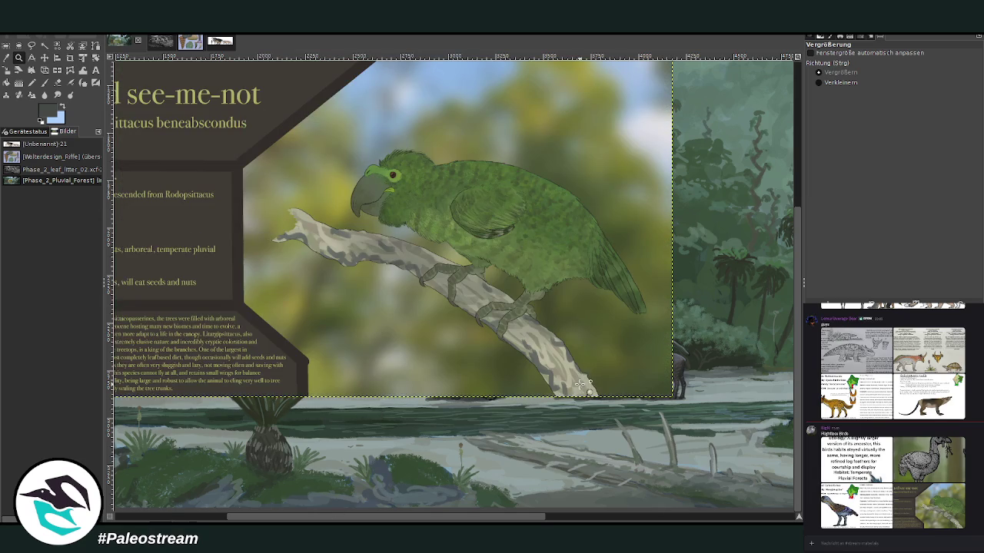
key(m)
mouse_move(404, 184)
mouse_down()
mouse_move(499, 263)
mouse_move(379, 257)
mouse_move(569, 286)
mouse_up()
key(shift+s)
click(499, 263)
click(758, 132)
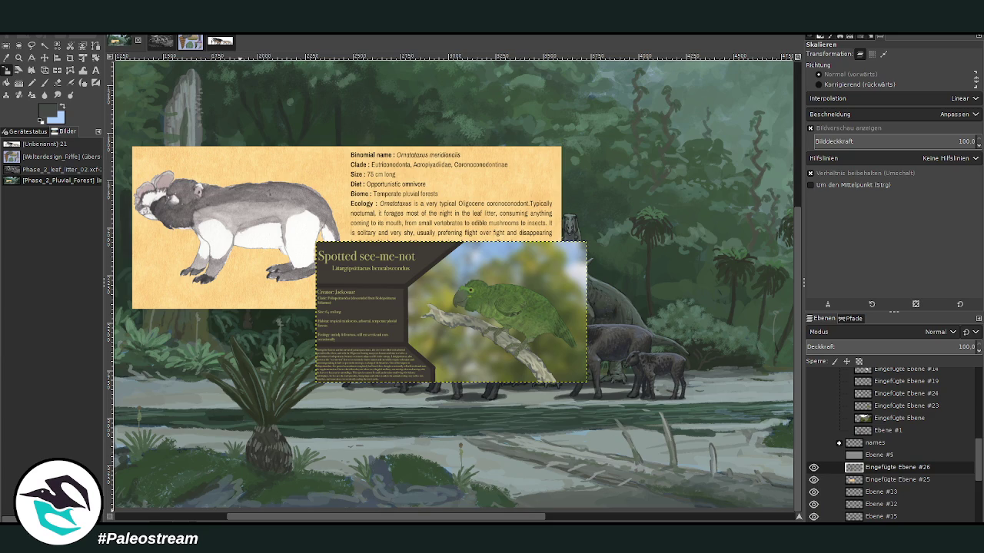
Move the parrot card to the upper right of the painting and check its placement
drag(289, 519, 380, 519)
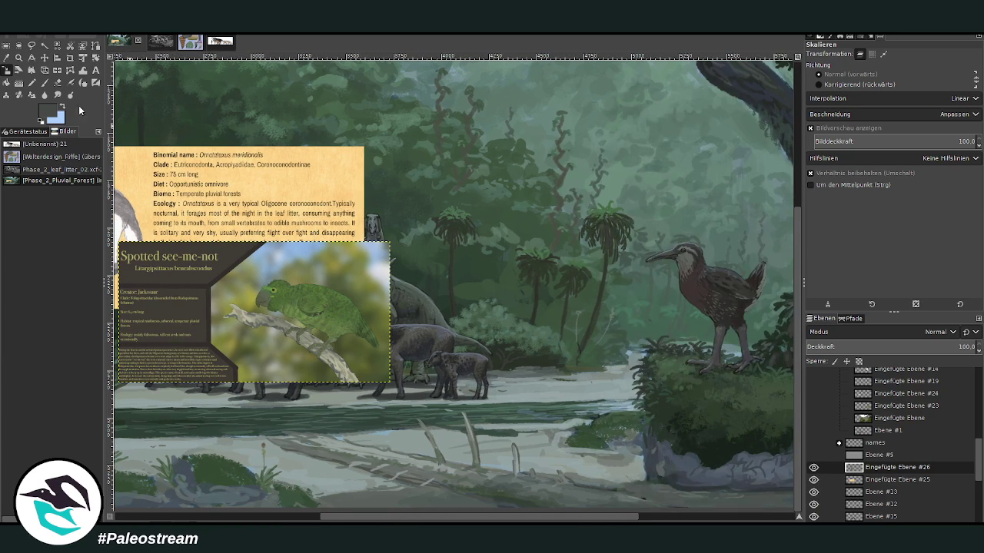
click(44, 57)
drag(307, 307, 548, 201)
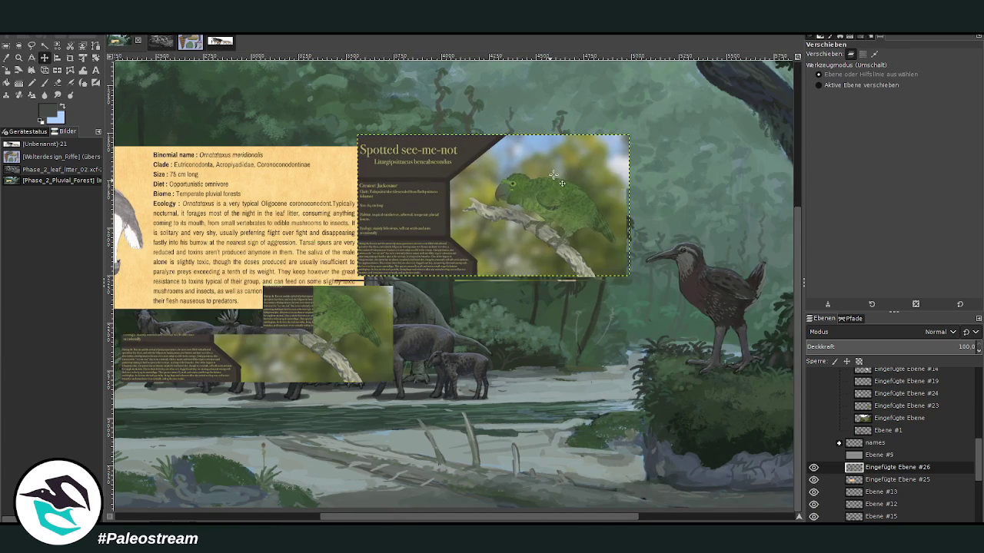
click(666, 519)
scroll(384, 384, up, 3)
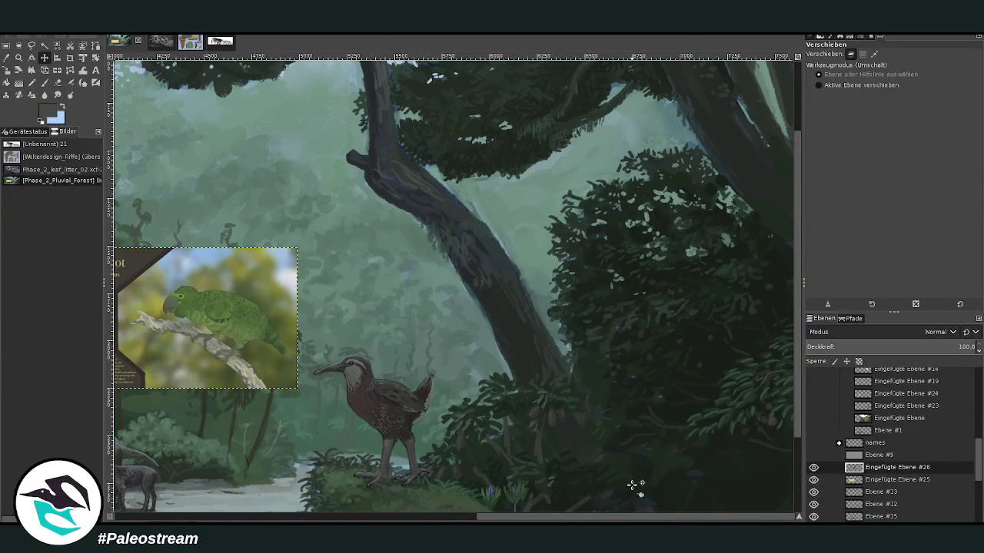
mouse_move(228, 336)
mouse_down()
mouse_move(582, 298)
mouse_move(571, 312)
mouse_move(590, 358)
mouse_up()
scroll(538, 346, up, 2)
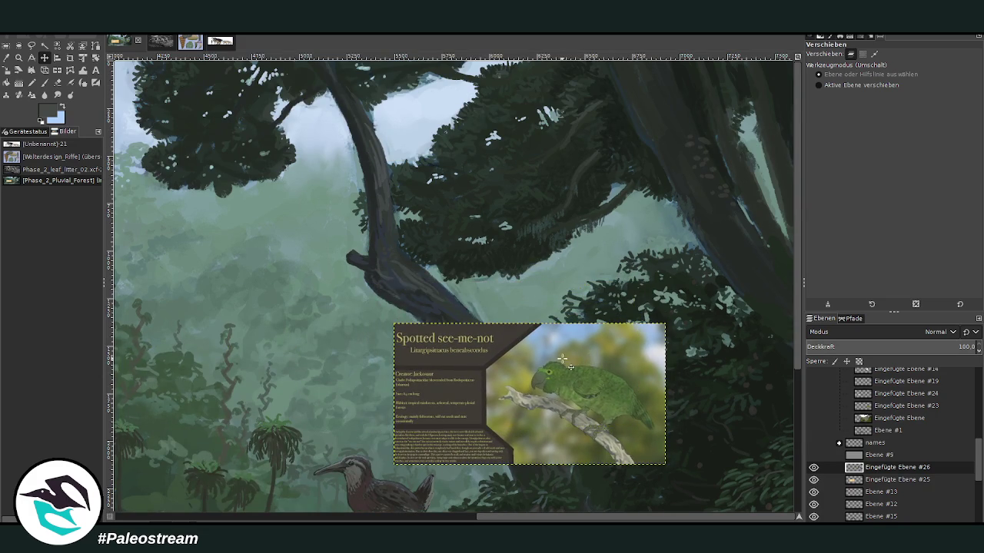
scroll(561, 359, down, 5)
scroll(453, 284, left, 5)
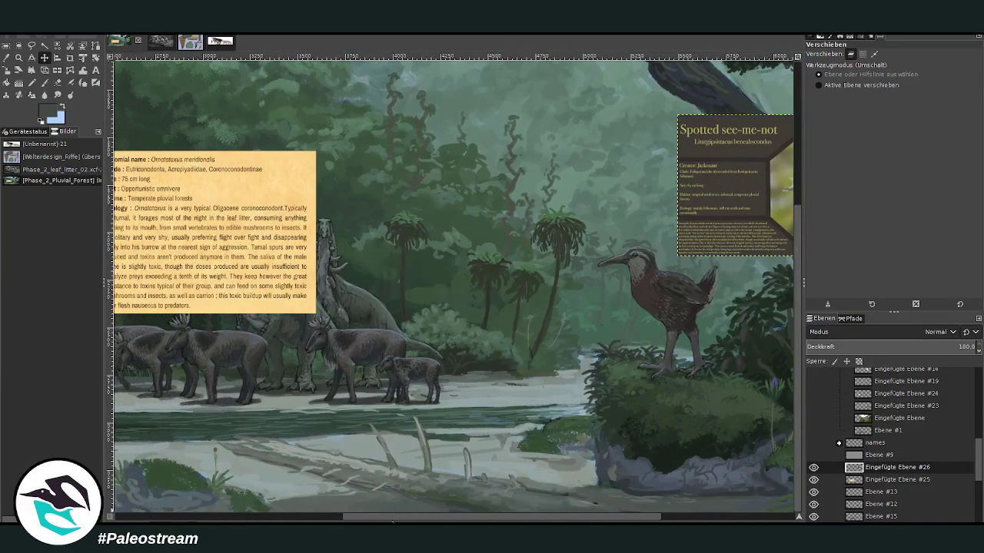
scroll(867, 477, down, 2)
Make Ebene #15 active and briefly toggle Ebene #10 and #11 to check their contents
scroll(867, 477, down, 2)
scroll(867, 477, down, 3)
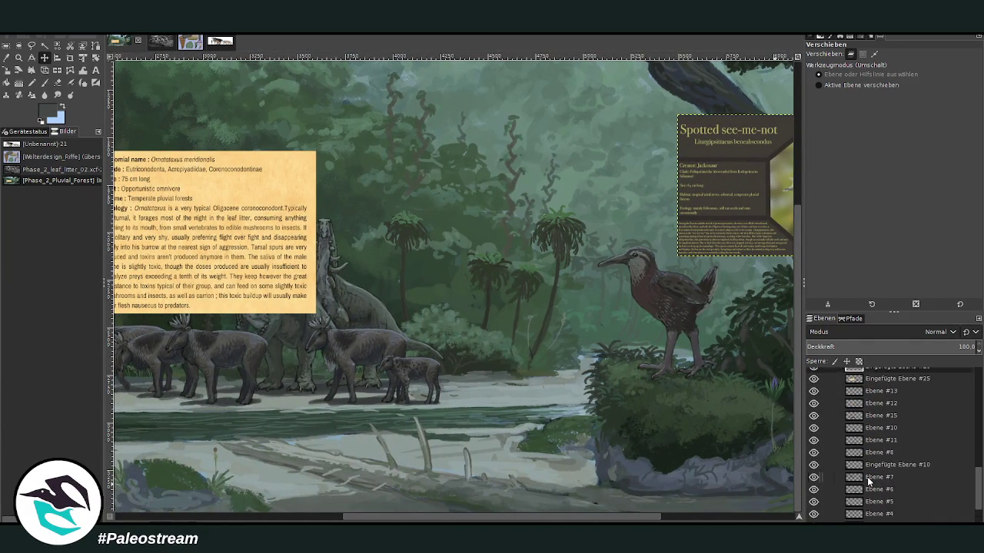
scroll(867, 477, up, 3)
click(880, 439)
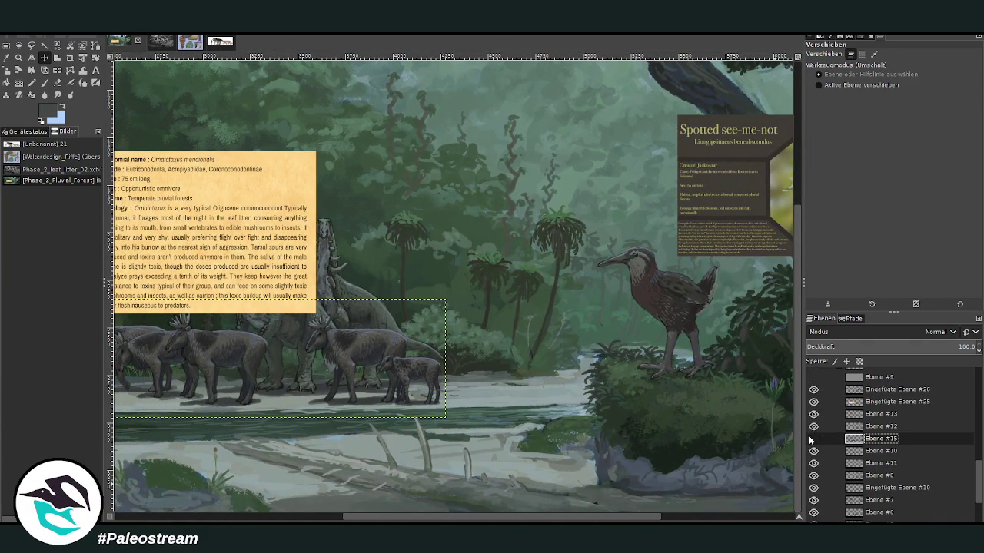
click(813, 451)
click(813, 451)
click(898, 452)
click(853, 463)
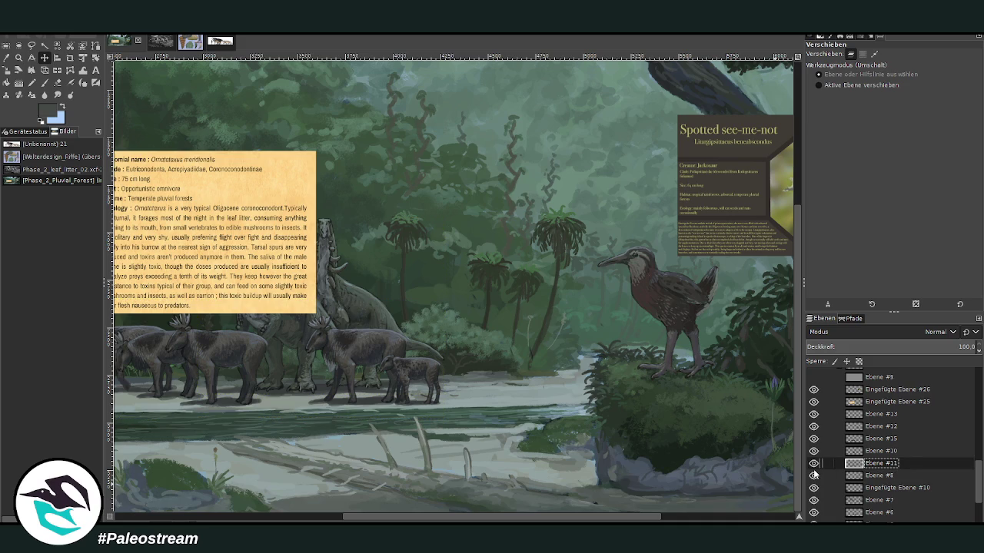
click(813, 463)
click(813, 463)
Zoom in on the central stream and bird, with the paintbrush at 79.8 opacity
click(19, 57)
drag(413, 194, 631, 449)
click(44, 82)
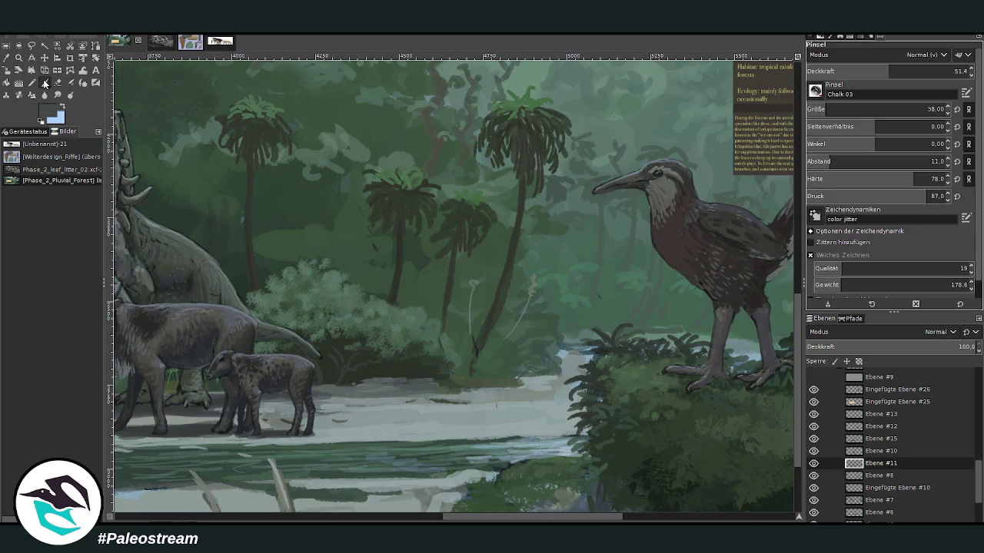
click(912, 72)
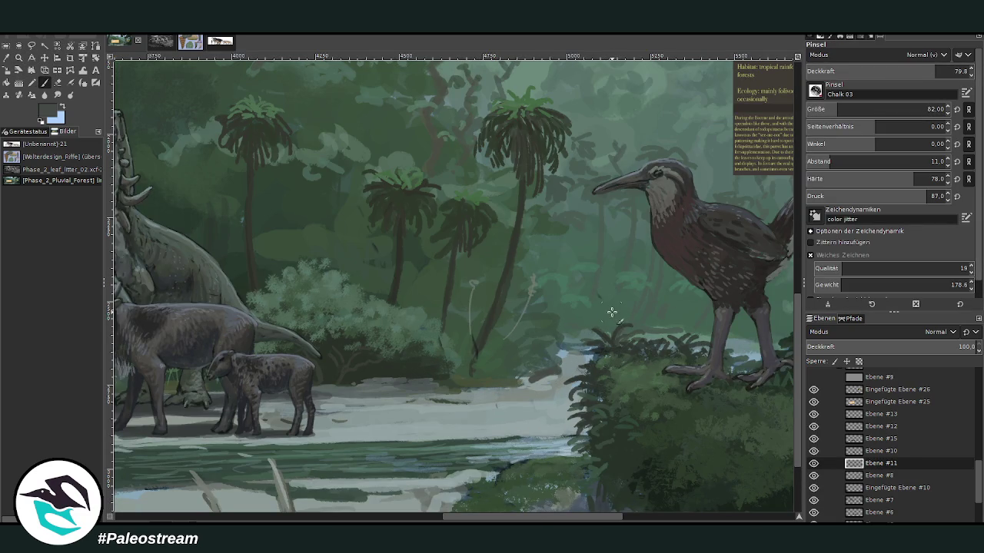
Paint pale grey-green, light blue and dark green strokes over the stream bank
ctrl+click(552, 380)
mouse_move(530, 376)
mouse_down()
mouse_move(557, 369)
mouse_move(533, 356)
mouse_move(527, 385)
mouse_move(554, 338)
mouse_move(512, 372)
mouse_move(523, 337)
mouse_up()
ctrl+click(569, 351)
ctrl+click(565, 334)
ctrl+click(555, 338)
ctrl+click(559, 371)
ctrl+click(557, 329)
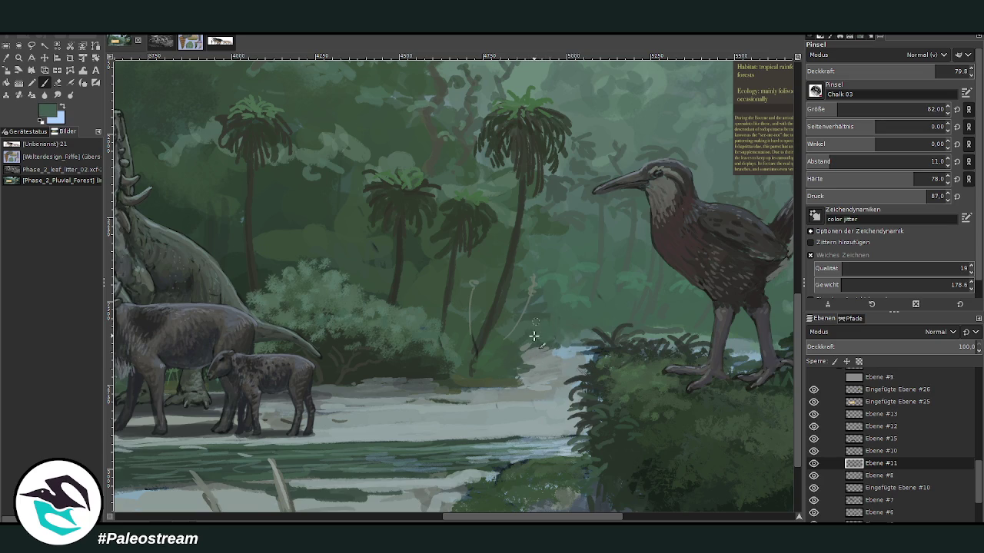
Sample lighter and darker greens and dab dark green foliage onto the pale bank
ctrl+click(560, 328)
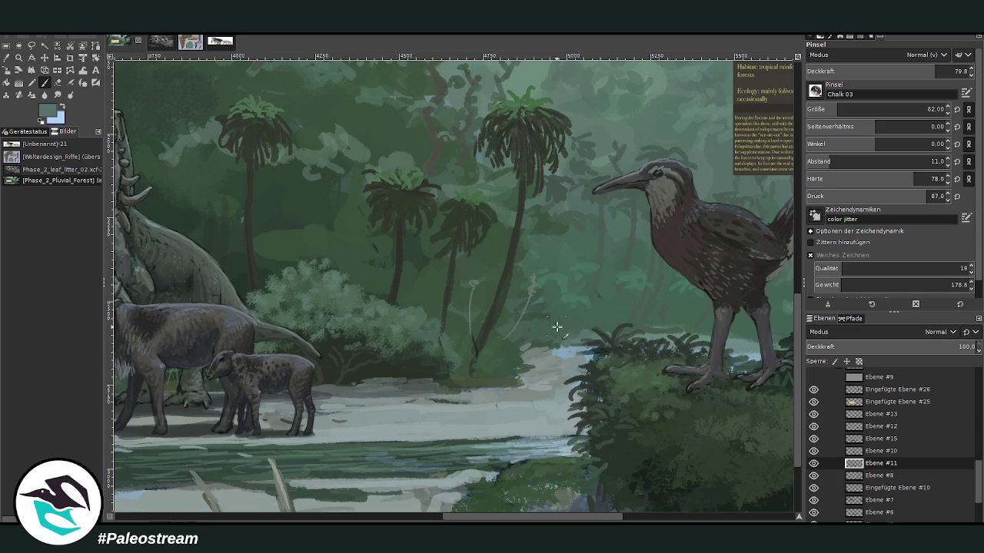
ctrl+click(520, 340)
mouse_move(520, 348)
mouse_down()
mouse_move(528, 374)
mouse_move(506, 360)
mouse_up()
ctrl+click(547, 384)
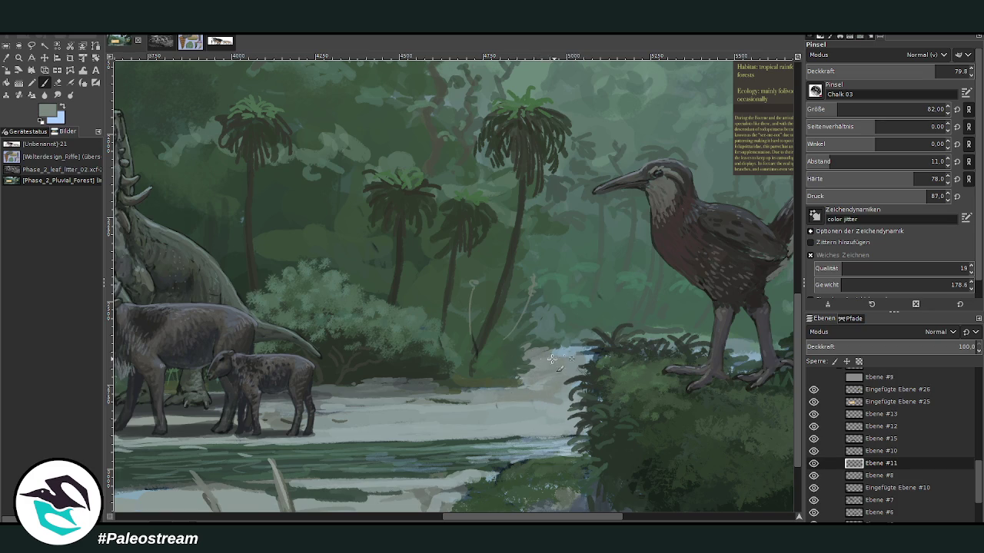
ctrl+click(570, 327)
ctrl+click(505, 346)
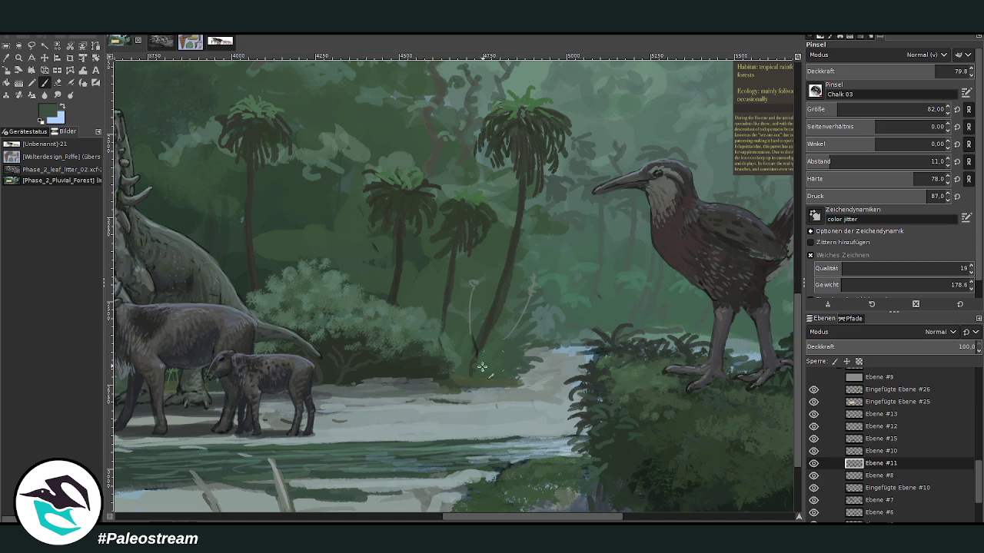
ctrl+click(364, 392)
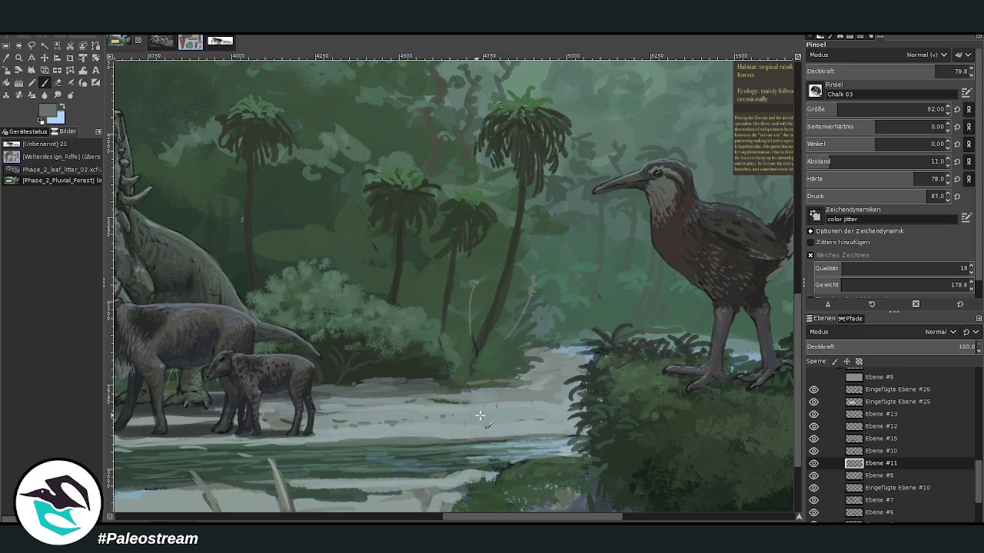
Set the brush to size 72 with lower opacity and darken the light water patch near the bird
drag(846, 111, 834, 111)
drag(935, 70, 908, 71)
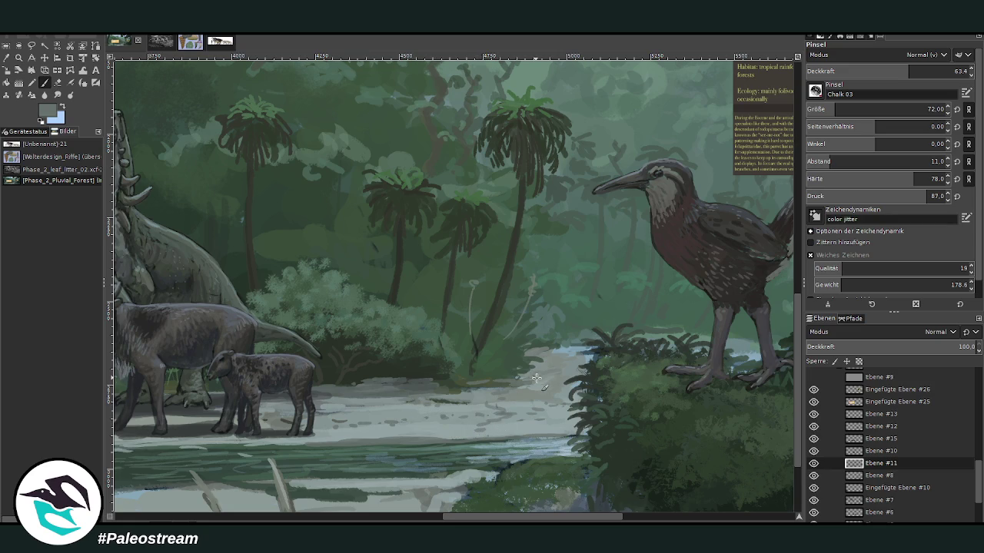
drag(571, 360, 545, 356)
click(421, 518)
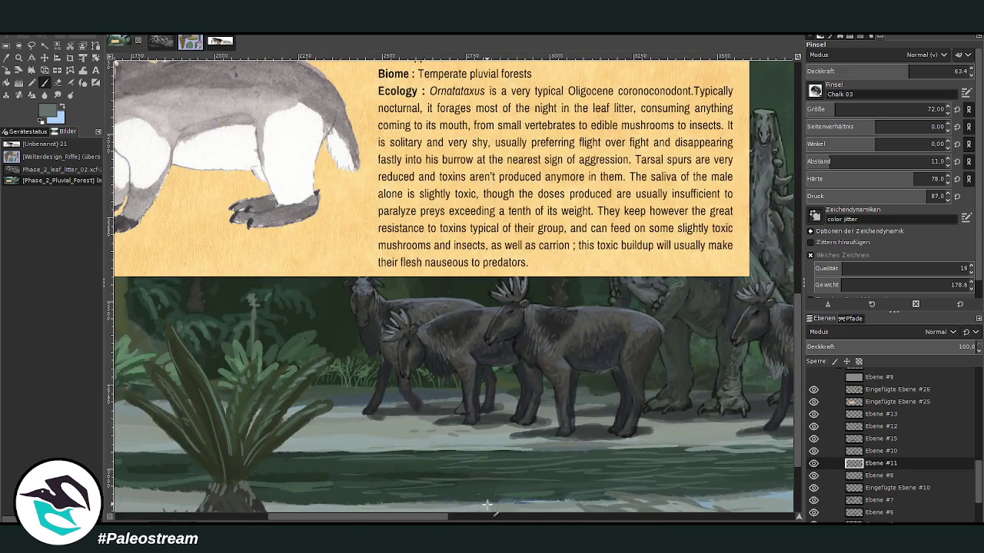
Zoom in on the parrot card and the trees on the right
click(495, 516)
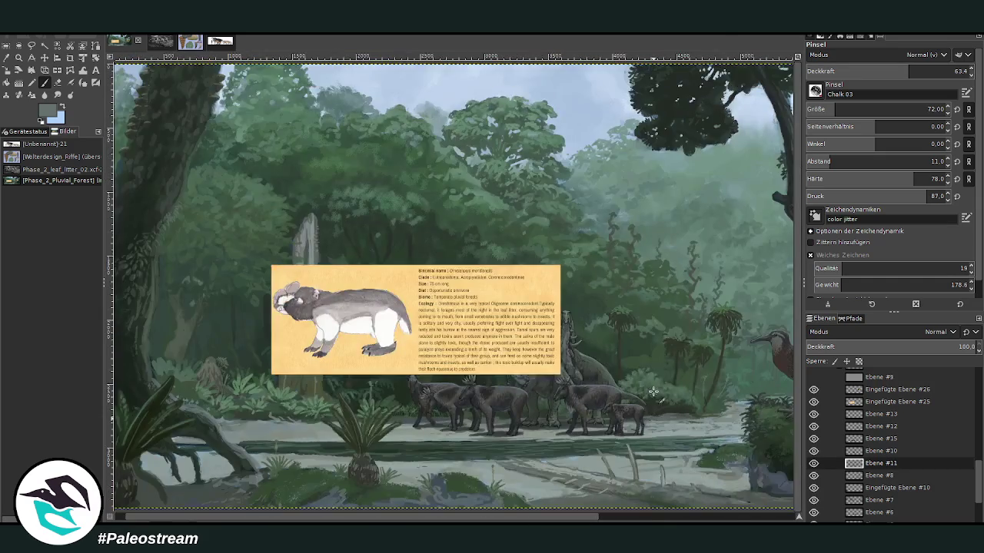
scroll(652, 392, down, 1)
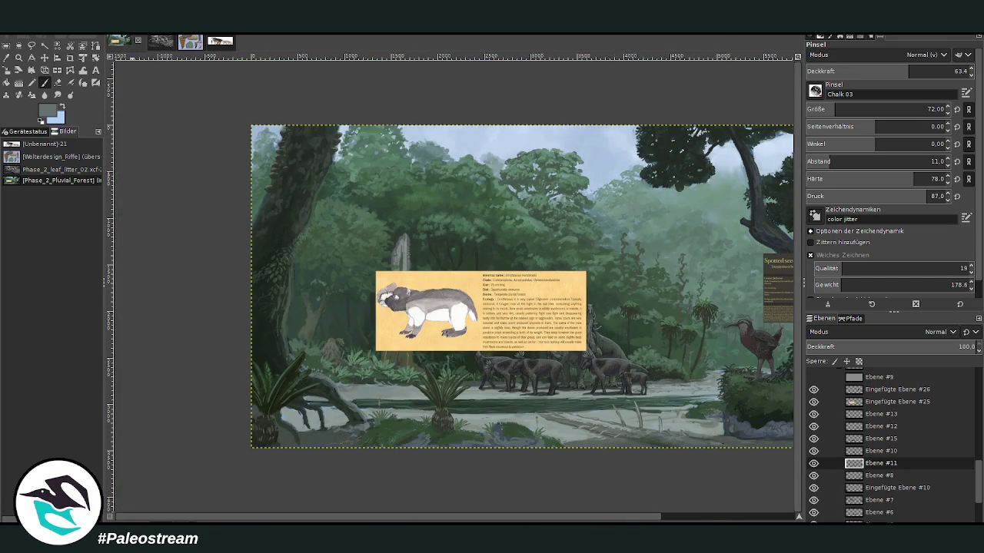
drag(415, 516, 478, 519)
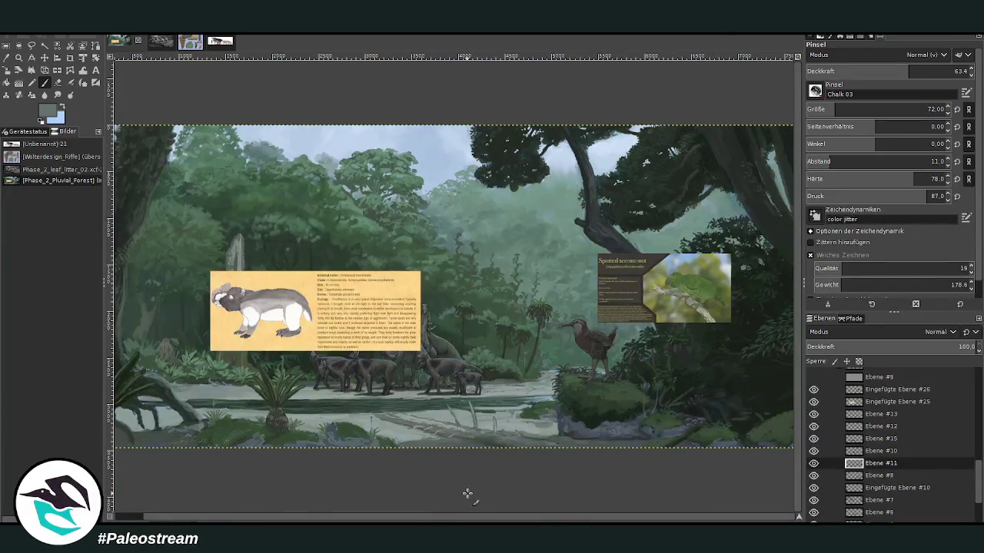
click(19, 57)
drag(526, 120, 730, 366)
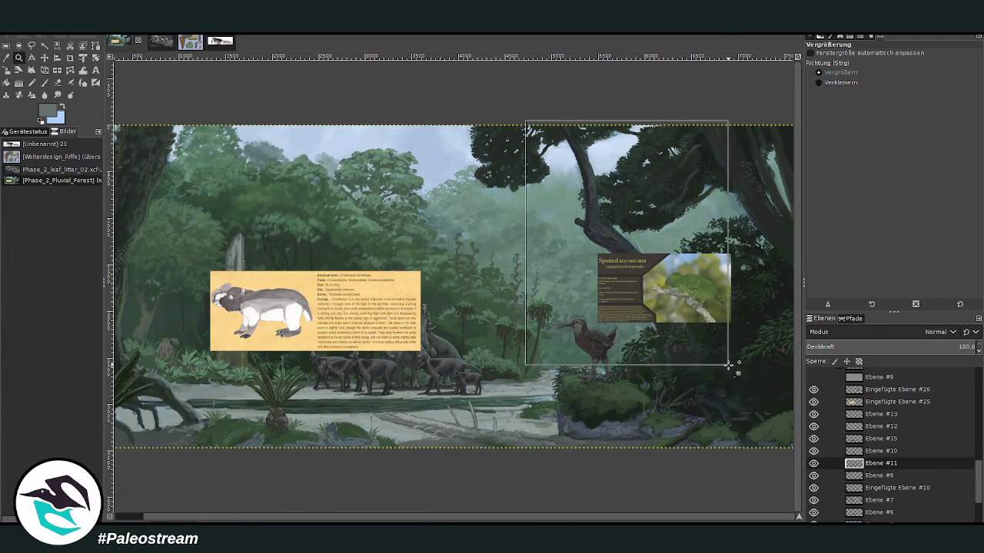
Pick a dark foliage green and set the brush to size 106, opacity 77.9
key(o)
click(615, 131)
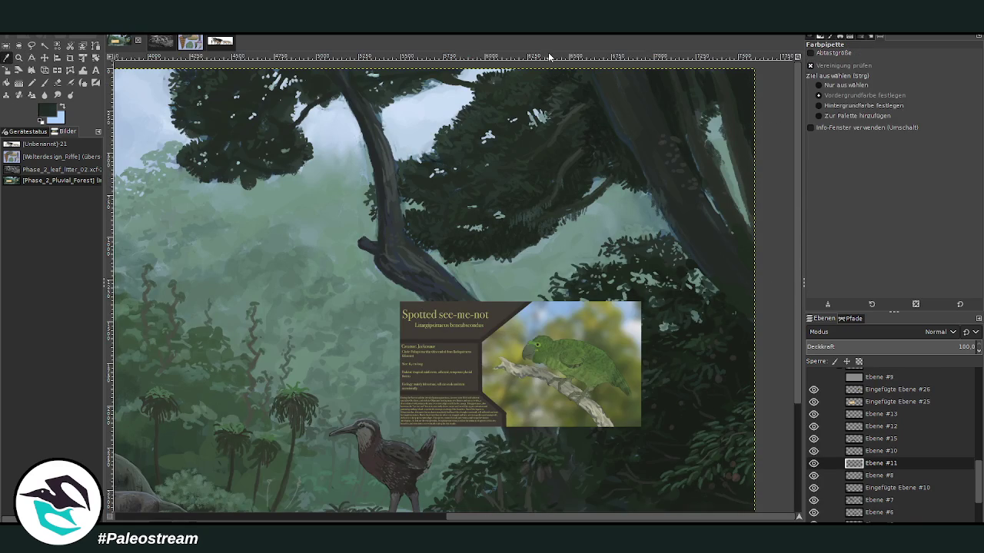
key(p)
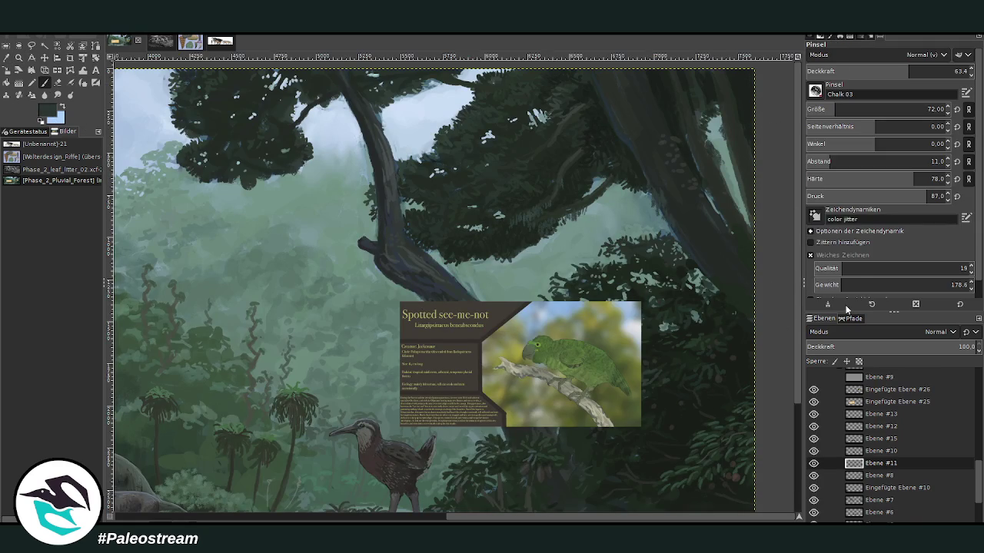
drag(834, 109, 843, 109)
drag(909, 71, 931, 71)
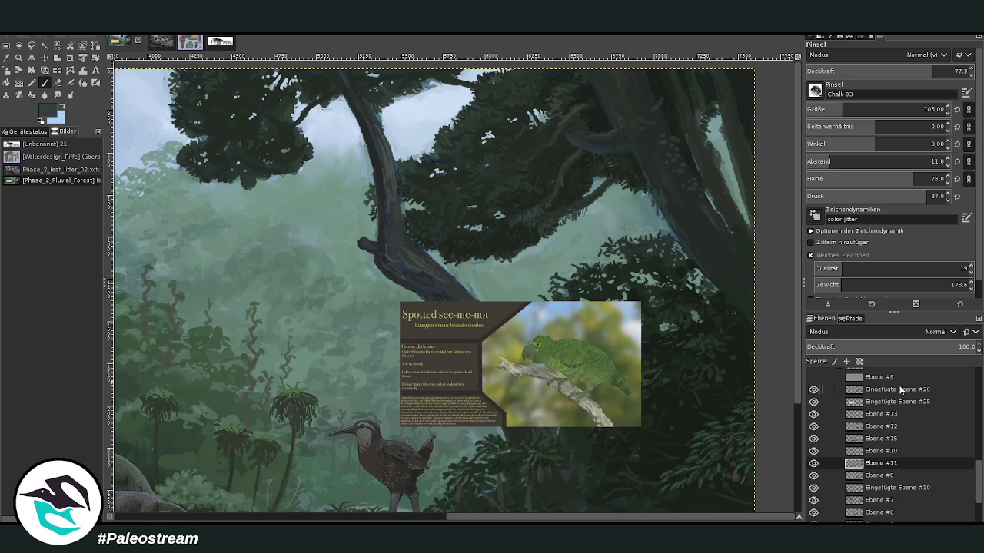
key(minus)
key(minus)
key(minus)
key(z)
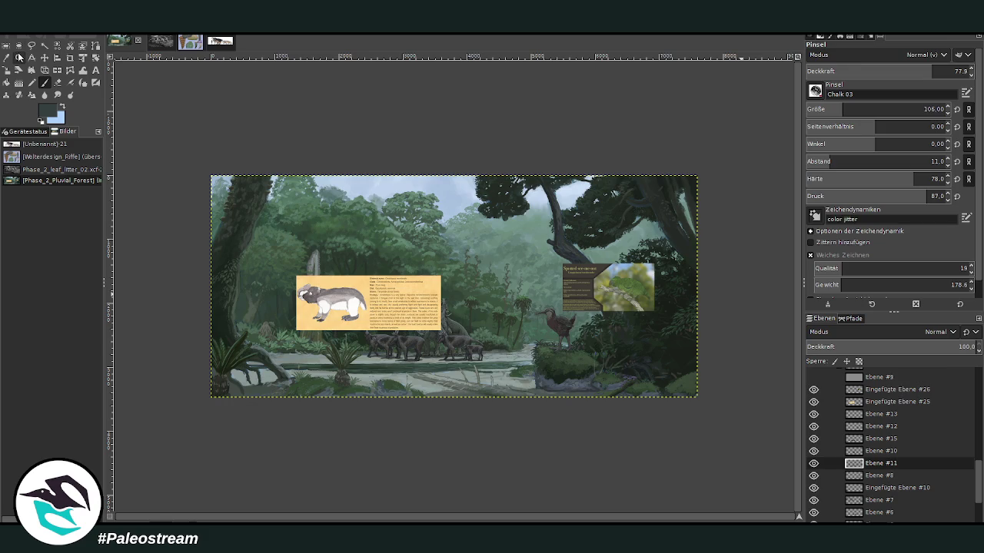
drag(293, 249, 437, 366)
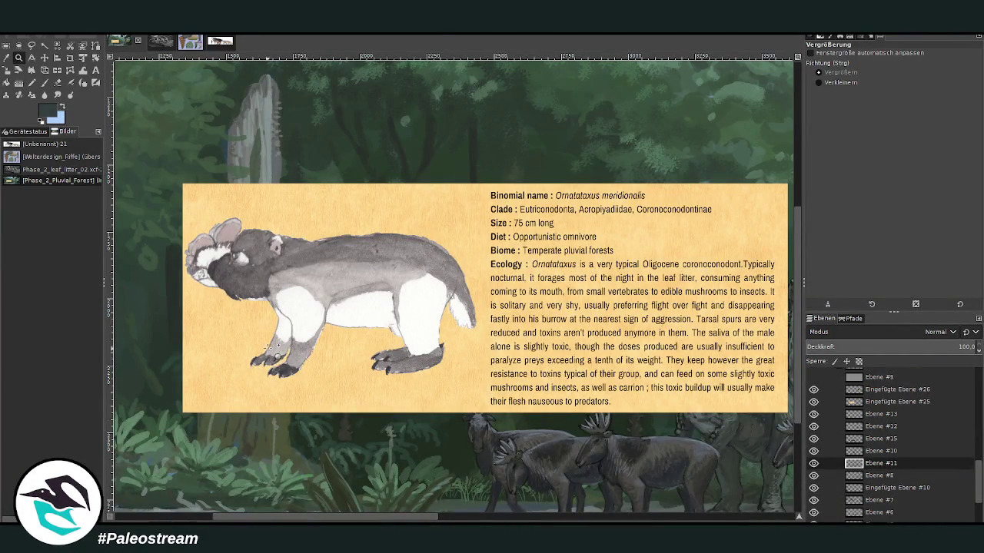
scroll(263, 341, down, 2)
scroll(262, 341, down, 1)
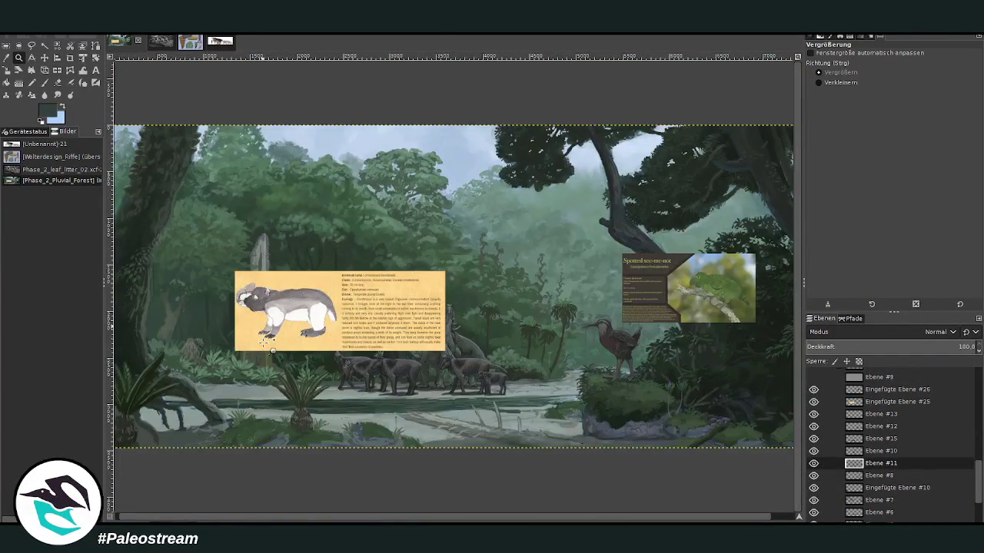
drag(256, 245, 505, 471)
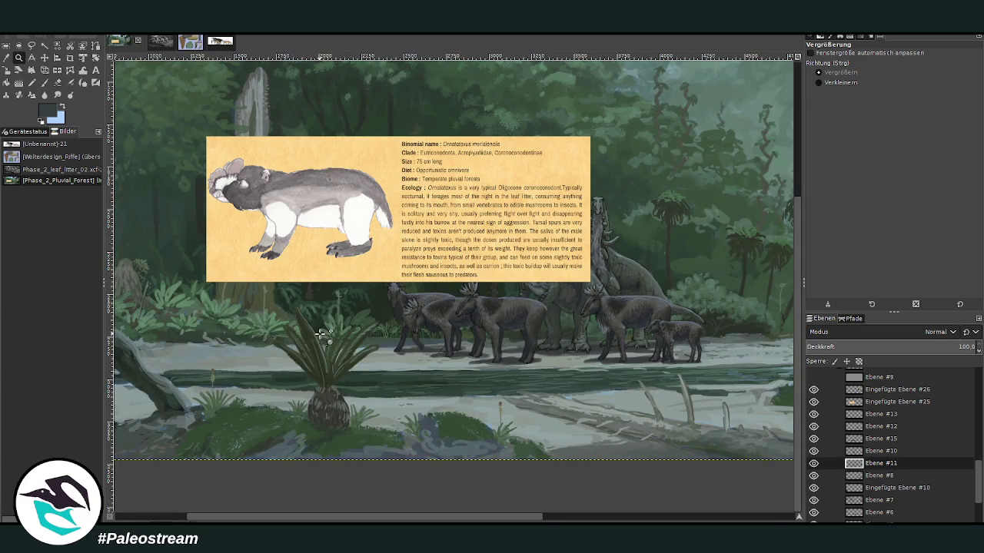
drag(399, 519, 452, 486)
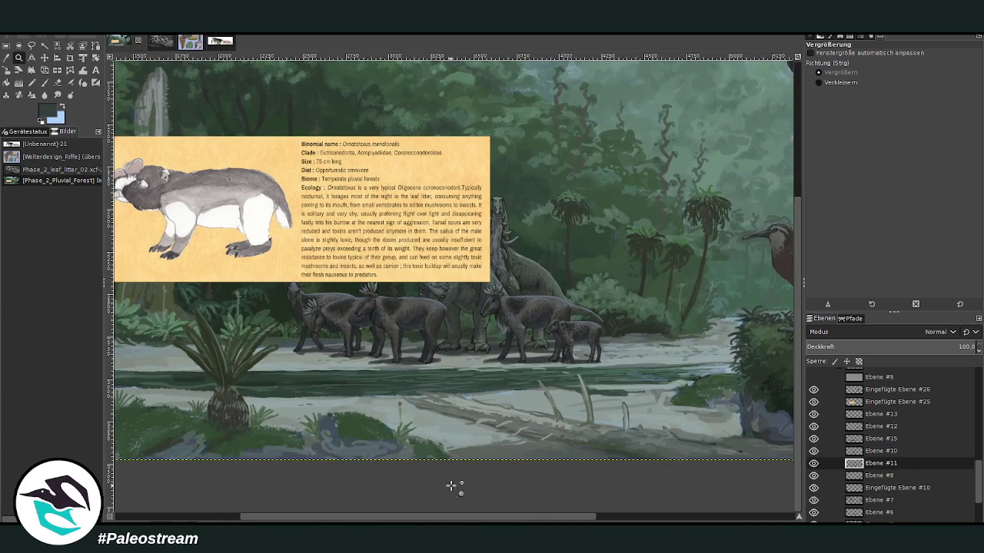
click(882, 415)
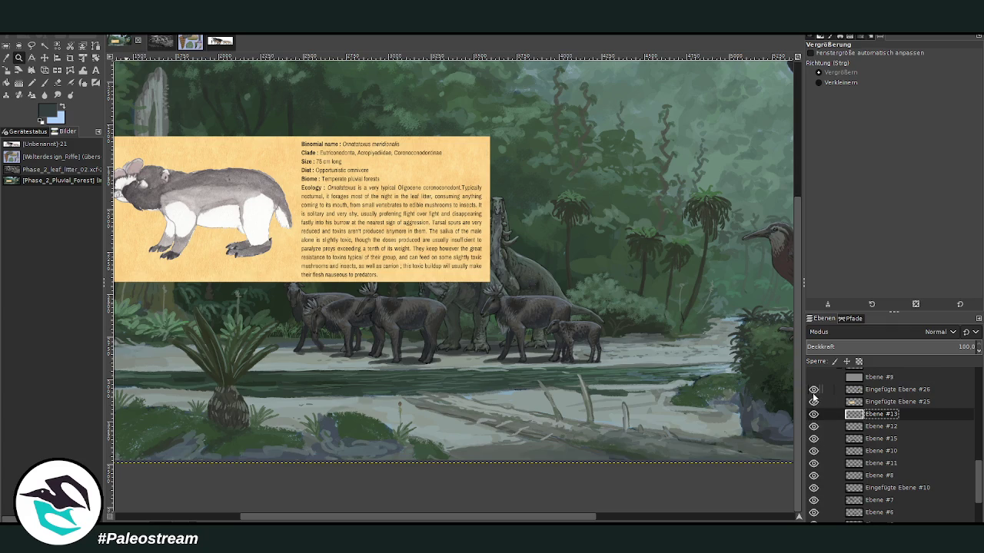
key(p)
drag(941, 113, 926, 112)
drag(933, 70, 948, 56)
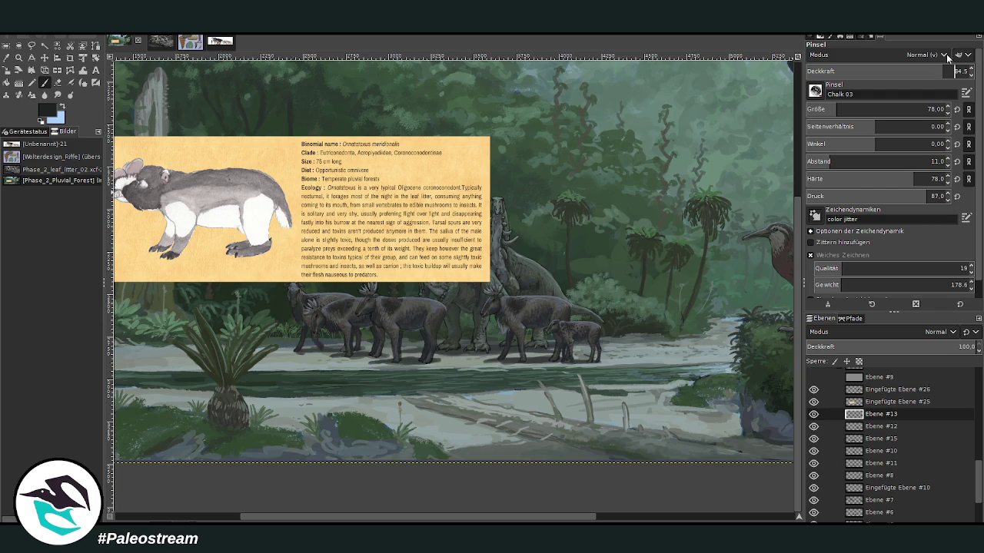
mouse_move(419, 362)
mouse_down()
mouse_move(423, 352)
mouse_move(652, 359)
mouse_up()
drag(336, 366, 311, 367)
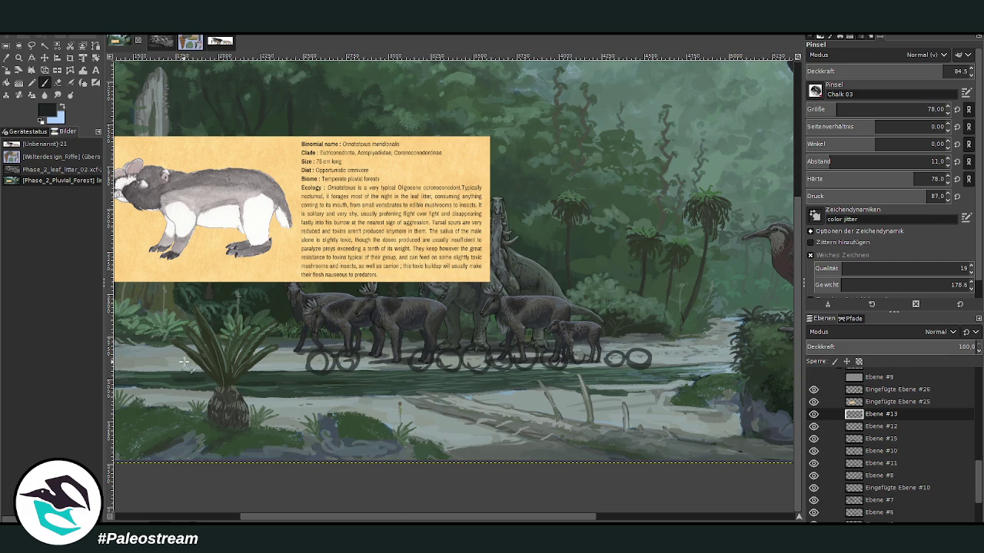
drag(158, 370, 163, 367)
key(ctrl+z)
key(ctrl+z)
key(ctrl+z)
key(ctrl+z)
key(ctrl+z)
key(ctrl+z)
key(ctrl+z)
key(ctrl+z)
key(ctrl+z)
key(ctrl+z)
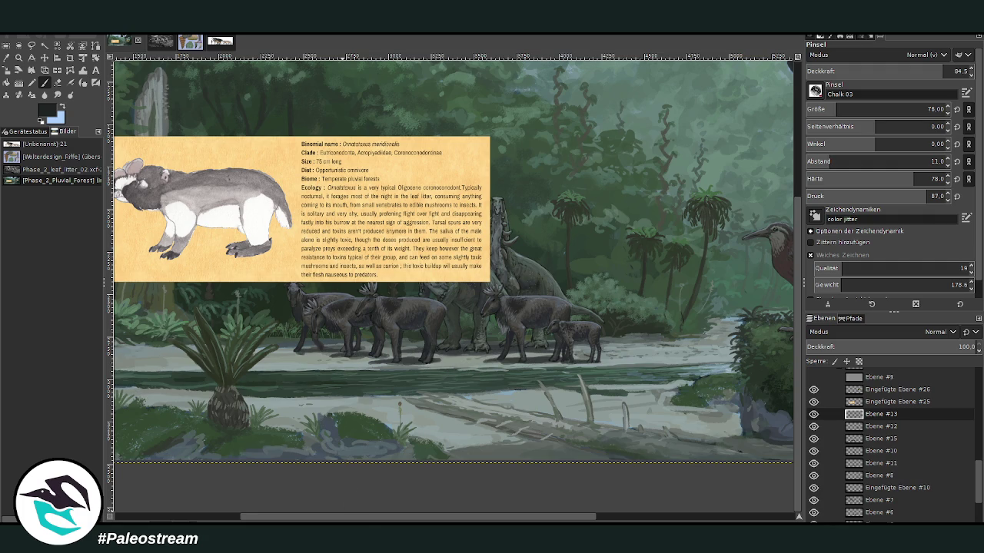
drag(370, 522, 452, 501)
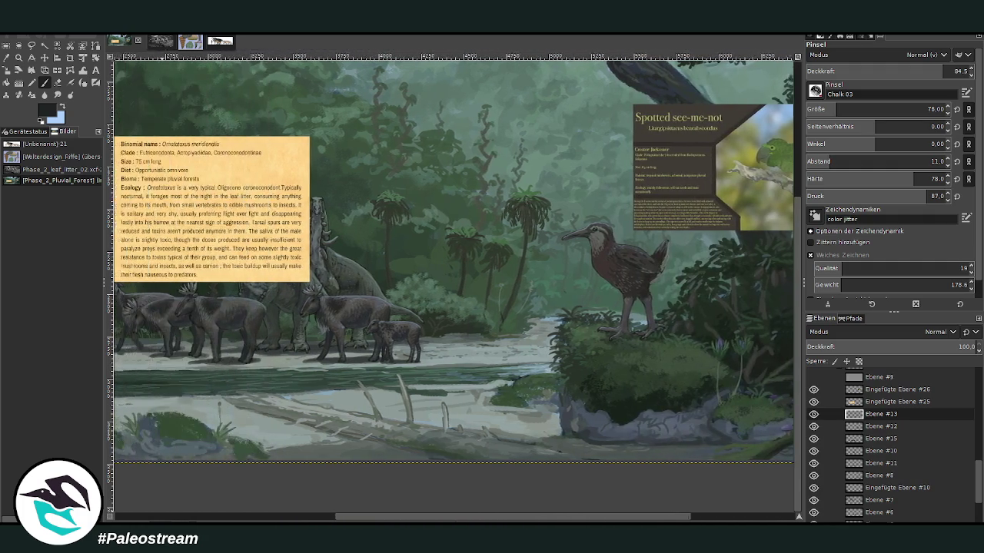
Move the Spotted see-me-not card left and down, then zoom in on it
click(44, 57)
drag(687, 171, 400, 217)
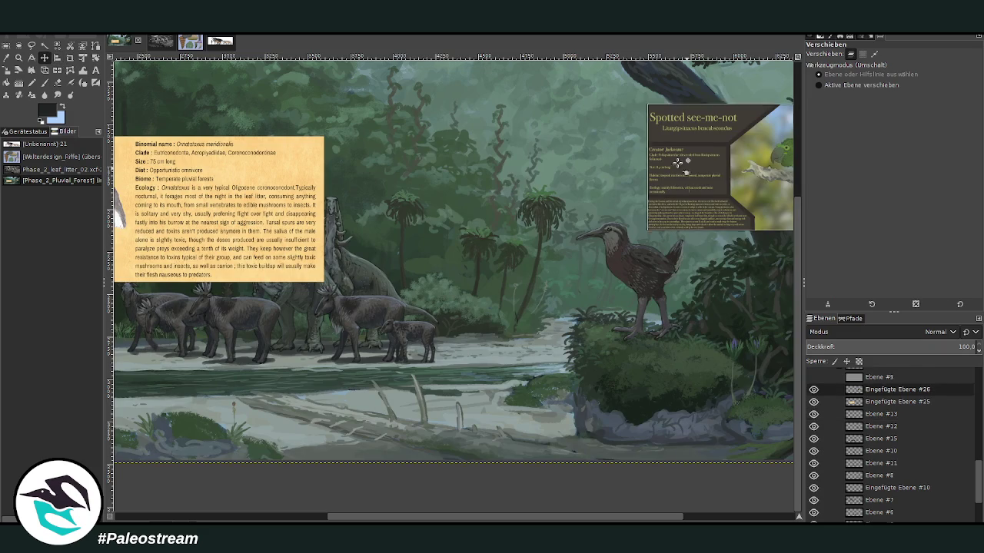
click(19, 58)
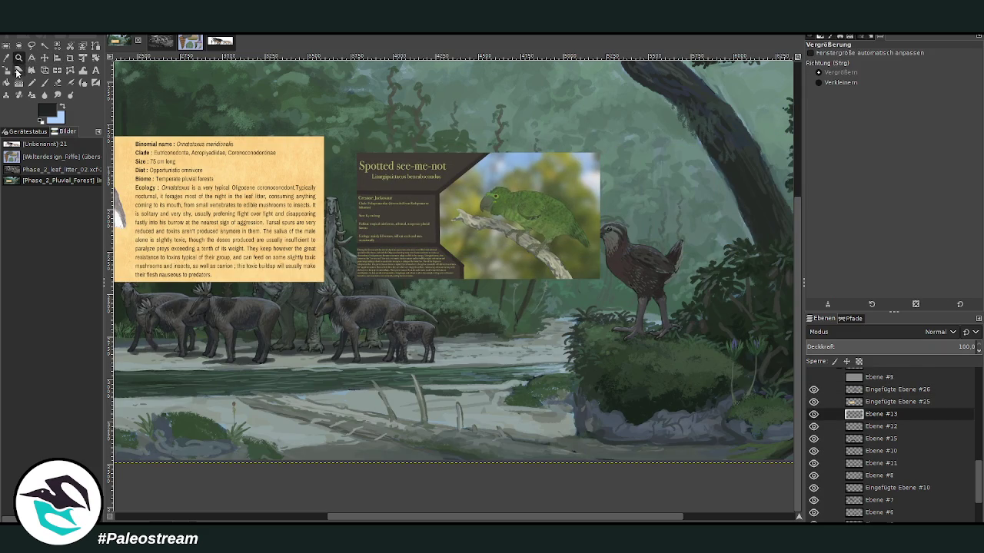
drag(321, 114, 589, 301)
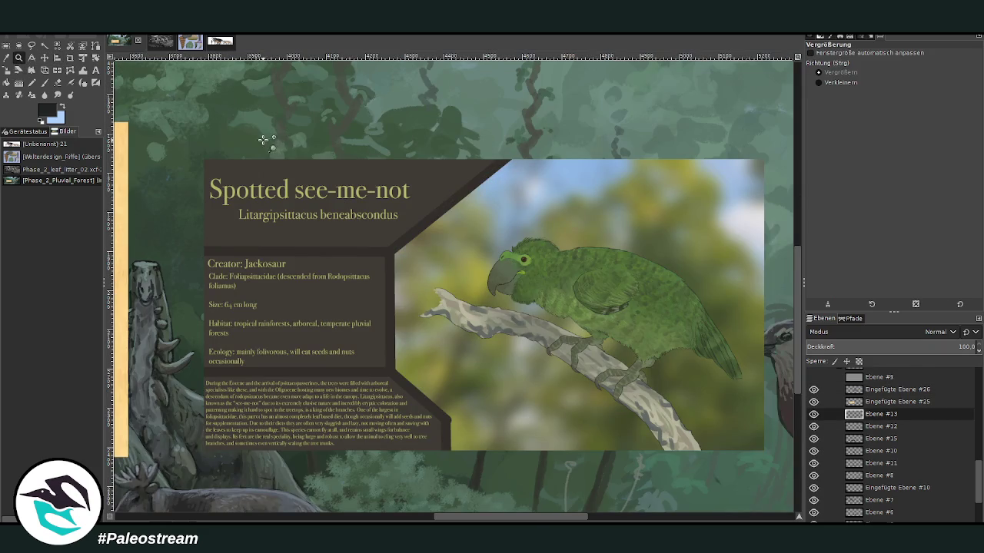
drag(180, 137, 517, 484)
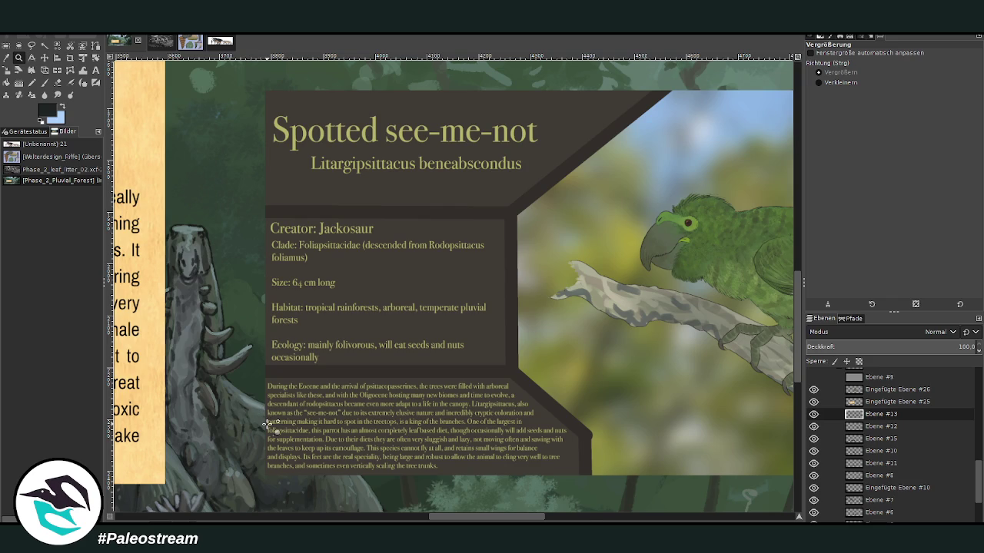
Zoom out, pan left and frame the Ornatataxus and parrot cards together
scroll(269, 424, down, 4)
scroll(269, 423, down, 1)
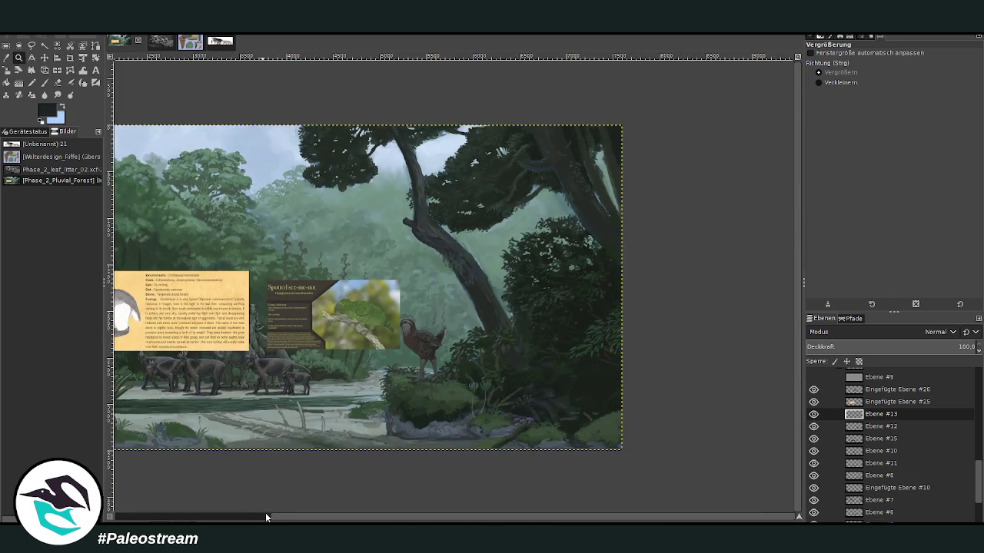
click(269, 517)
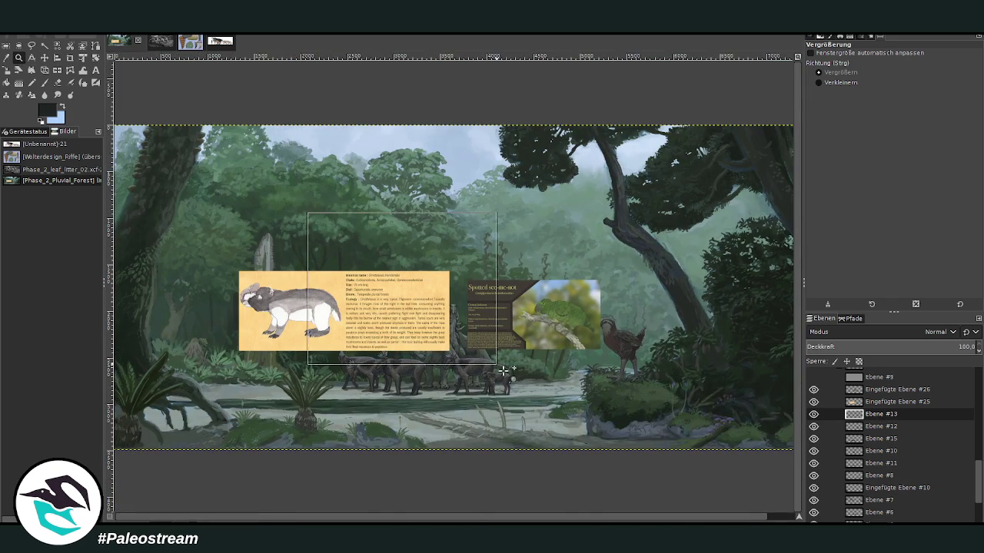
drag(303, 211, 500, 367)
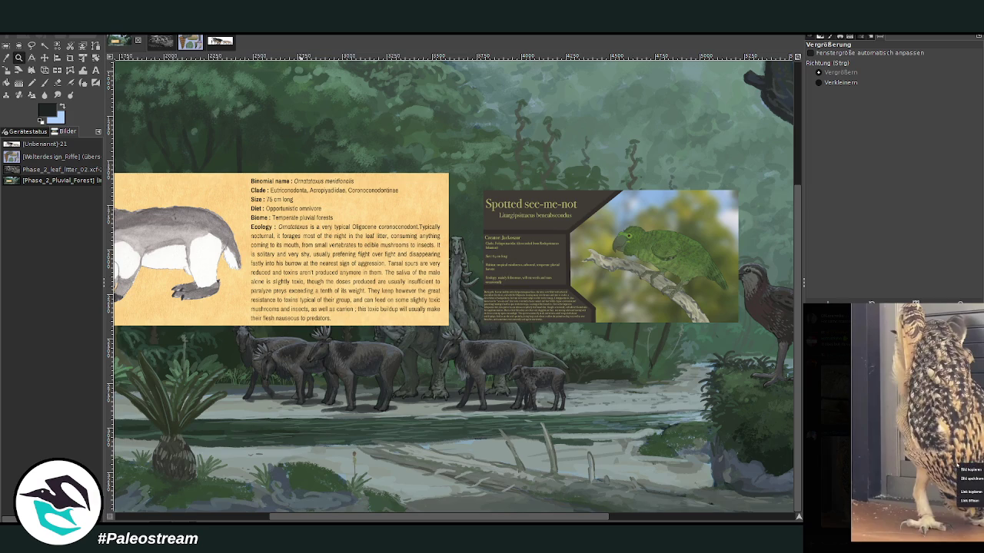
right_click(916, 465)
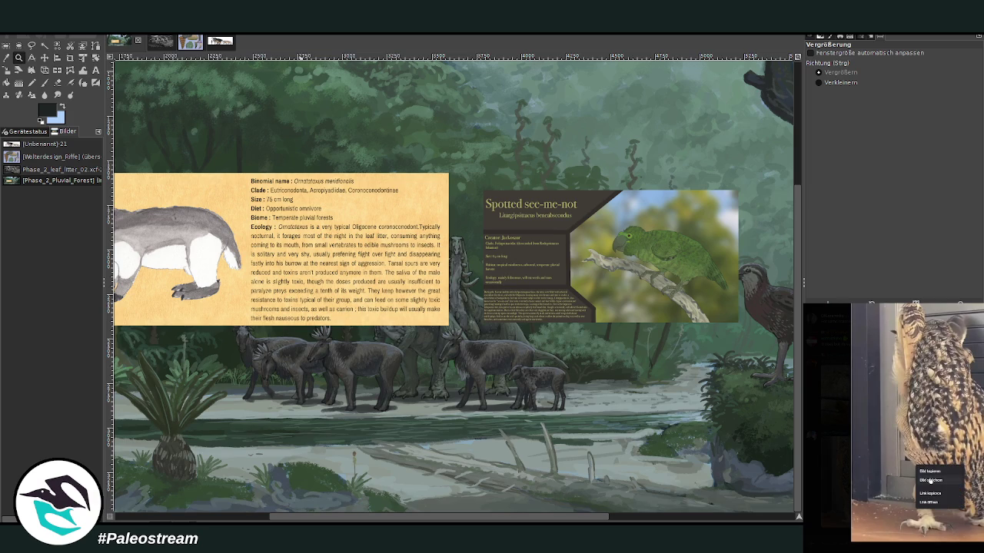
click(929, 480)
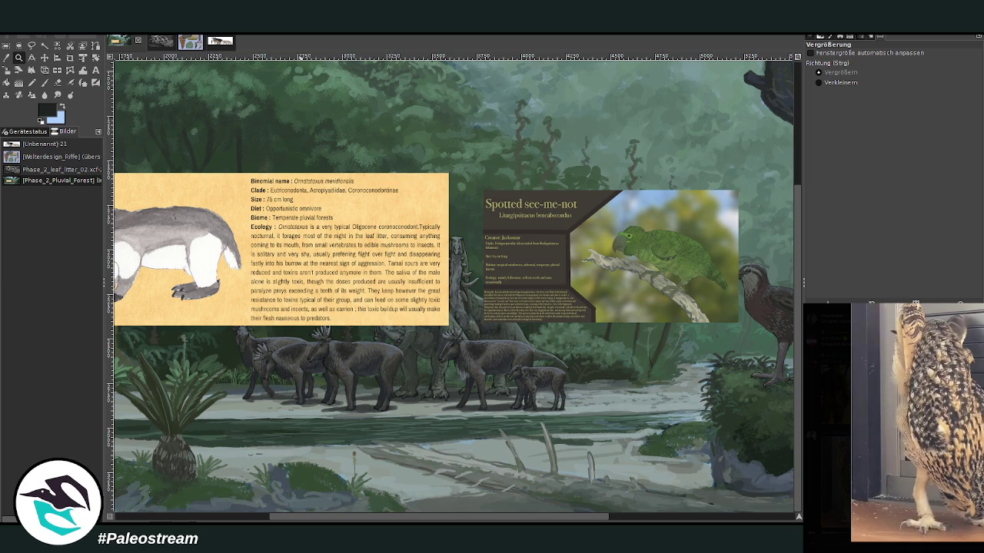
key(Escape)
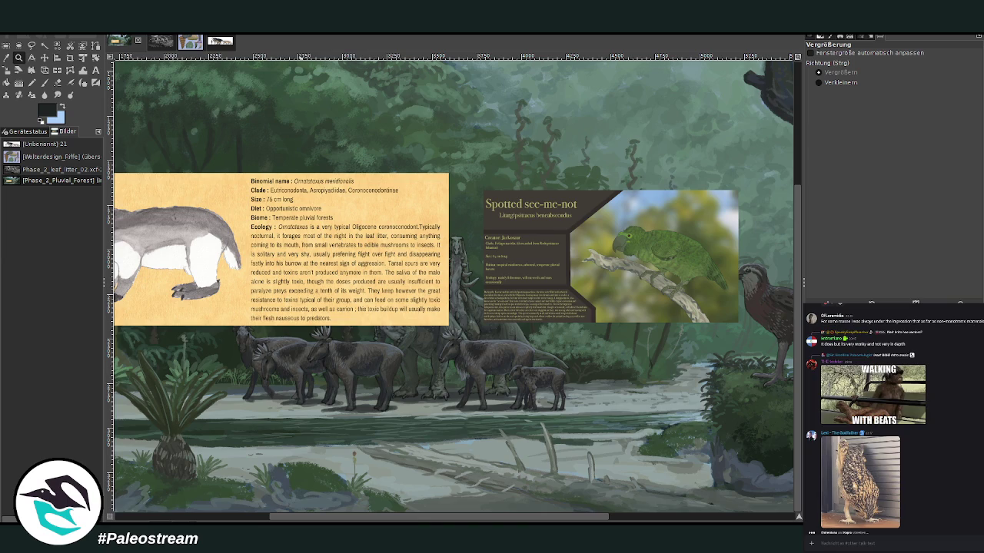
key(alt+Down)
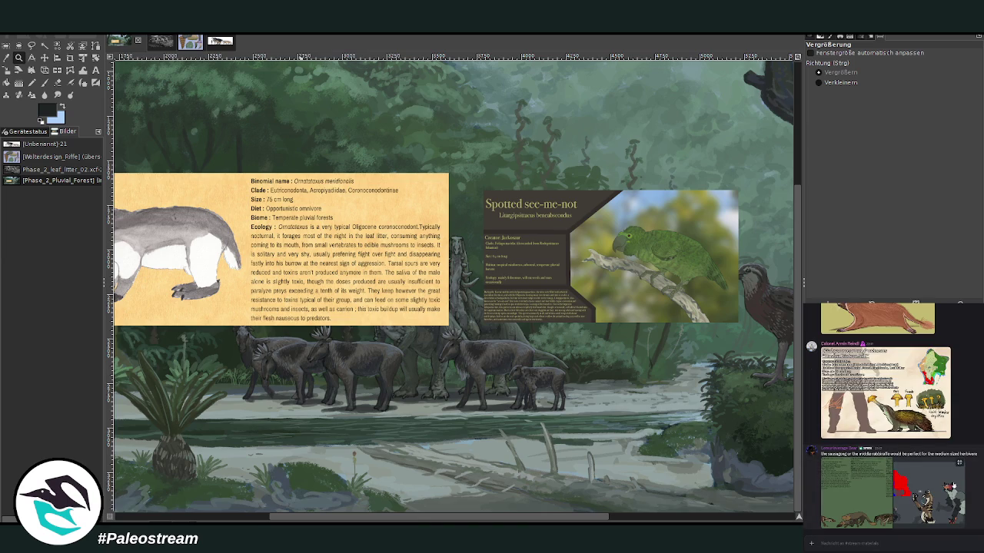
click(841, 512)
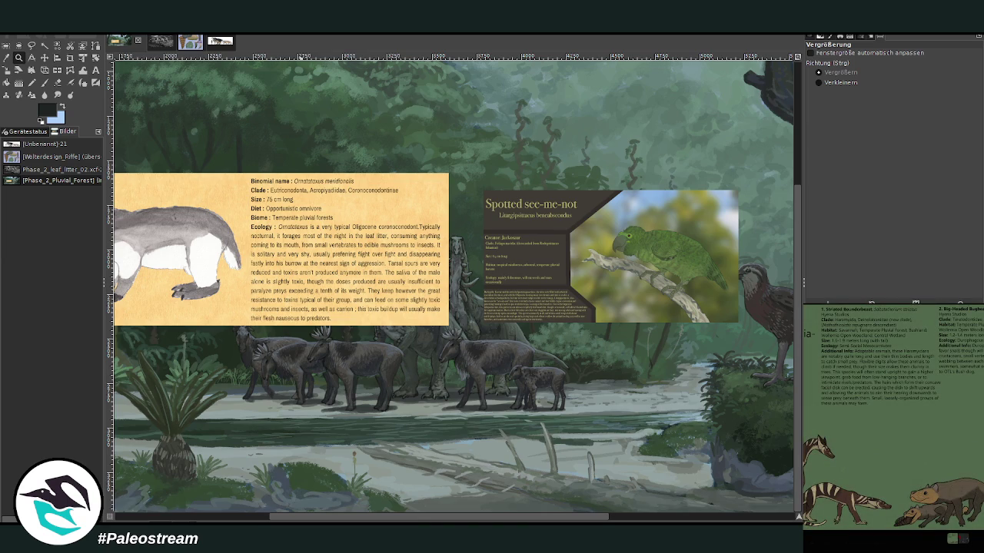
key(Escape)
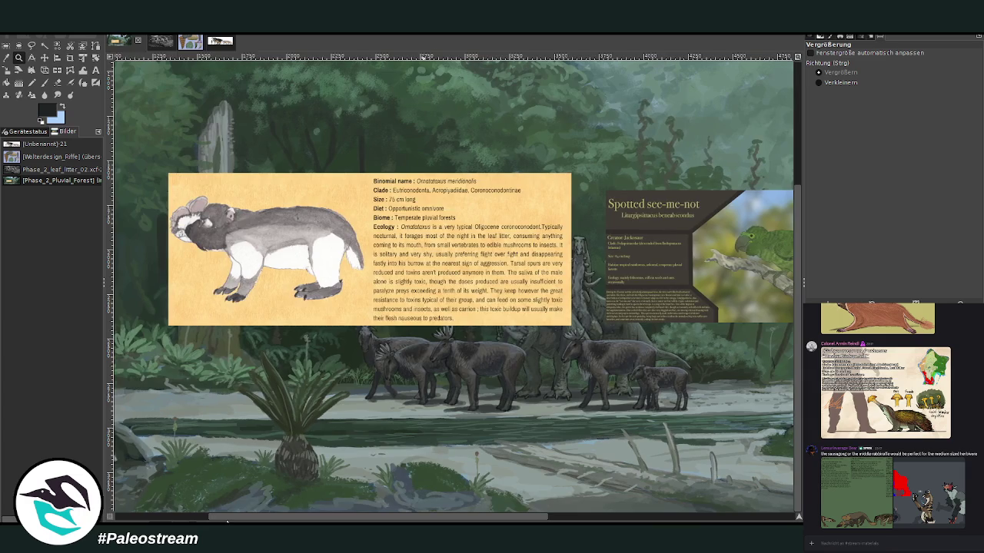
Drag the parrot info card up onto the large tree and zoom in on it
drag(289, 520, 299, 520)
scroll(382, 474, right, 3)
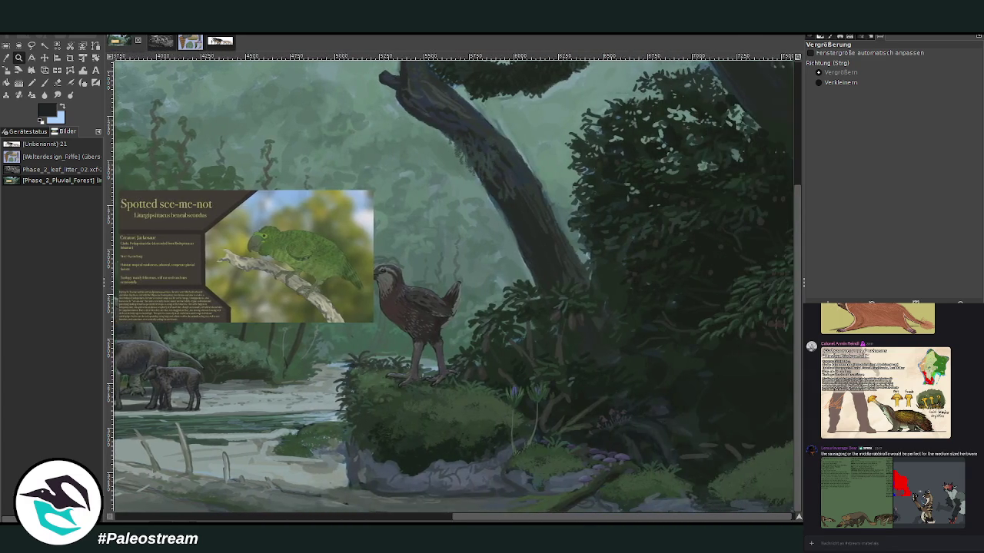
scroll(382, 475, up, 3)
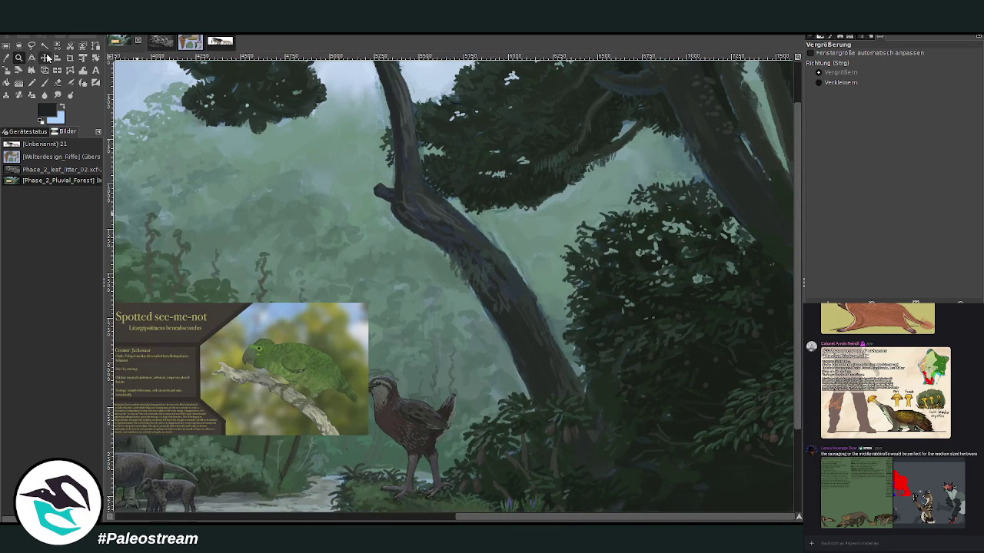
click(44, 58)
drag(229, 366, 552, 178)
scroll(484, 190, up, 3)
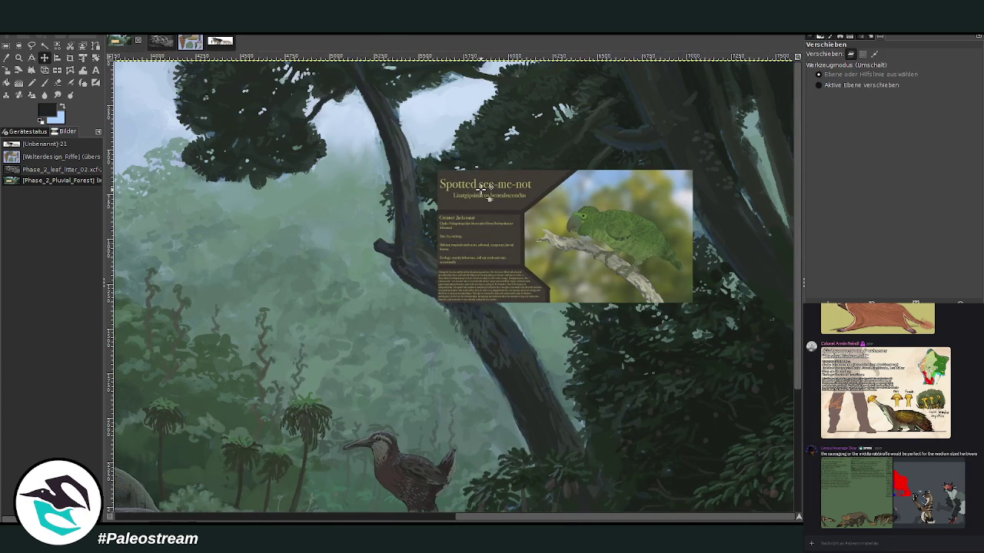
click(20, 59)
drag(396, 89, 638, 262)
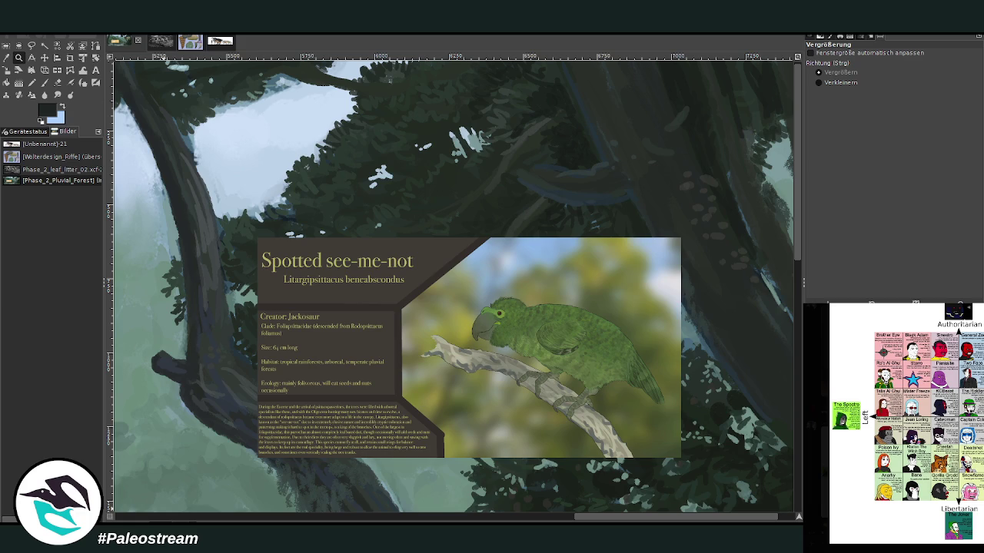
Check the political compass, Forest Bird and Ridicularitherium reference images in chat before cropping
key(Escape)
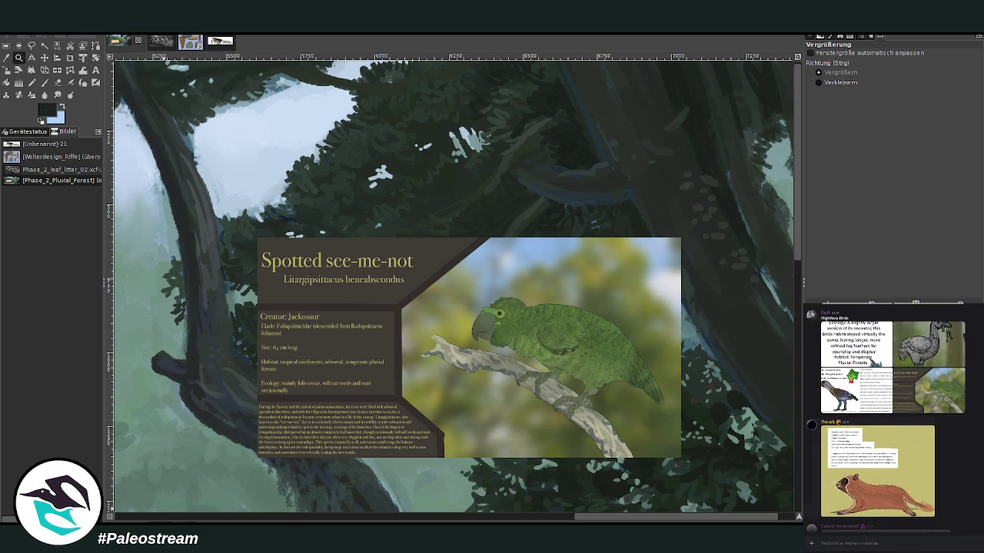
scroll(933, 489, up, 3)
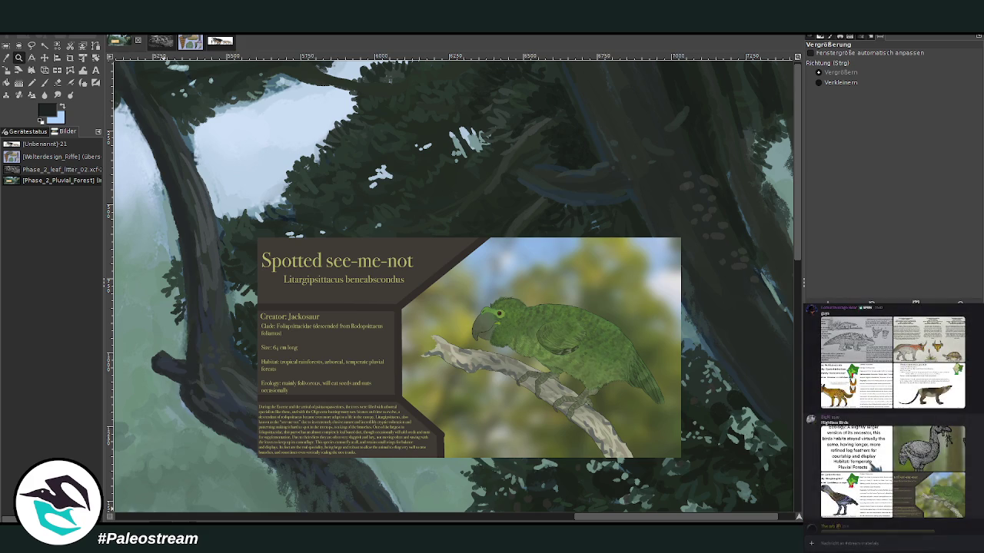
click(960, 432)
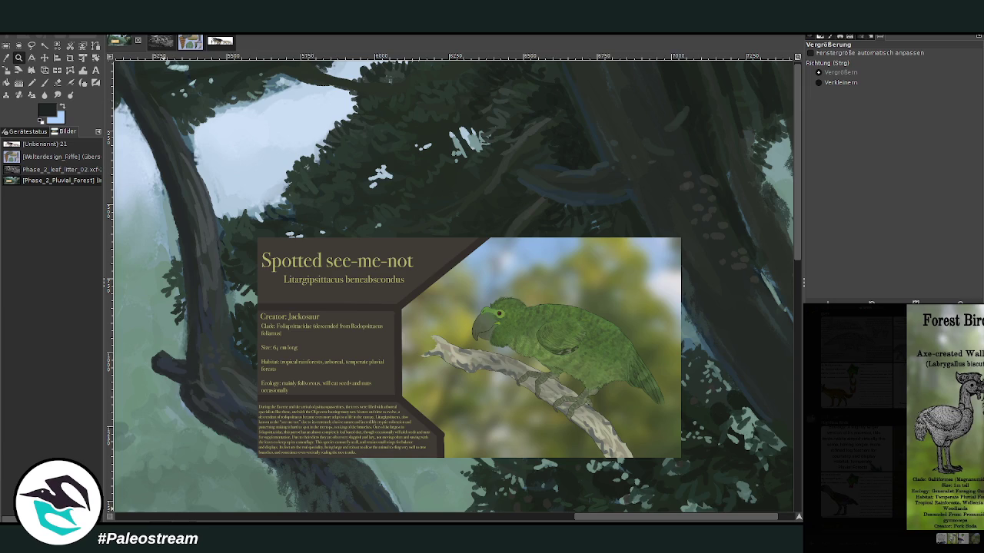
key(Escape)
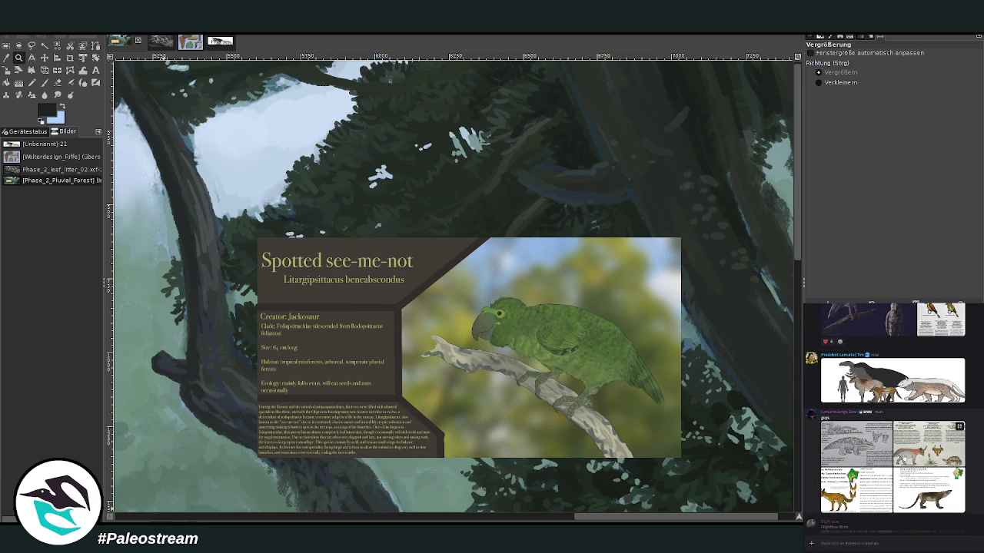
click(960, 427)
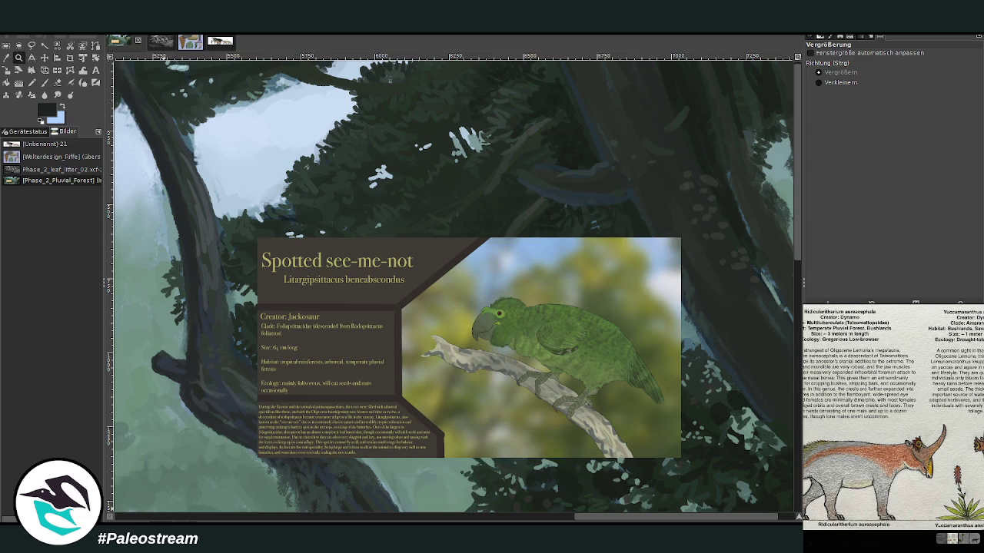
key(Escape)
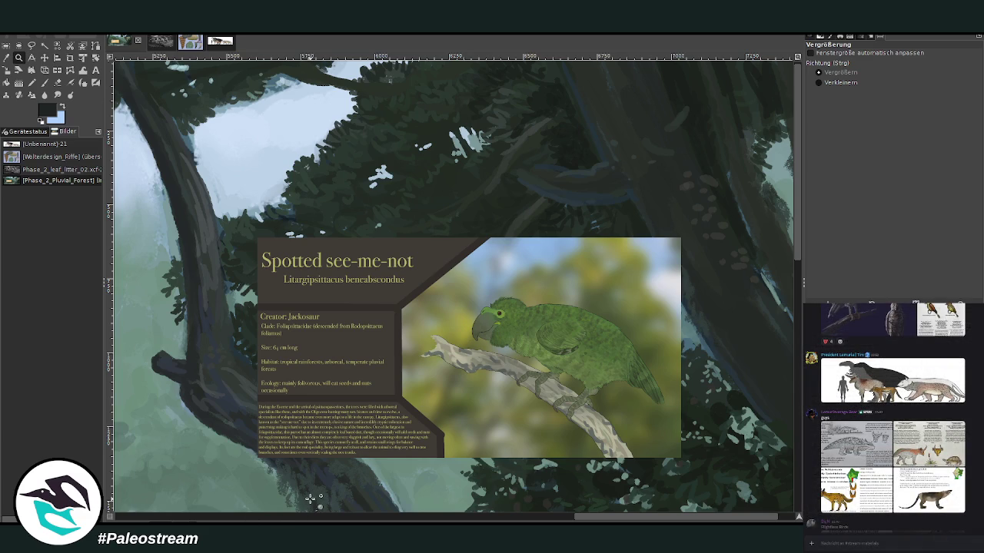
click(70, 58)
Crop the species infographic layer to the parrot picture and move it up-left
key(Page_Up)
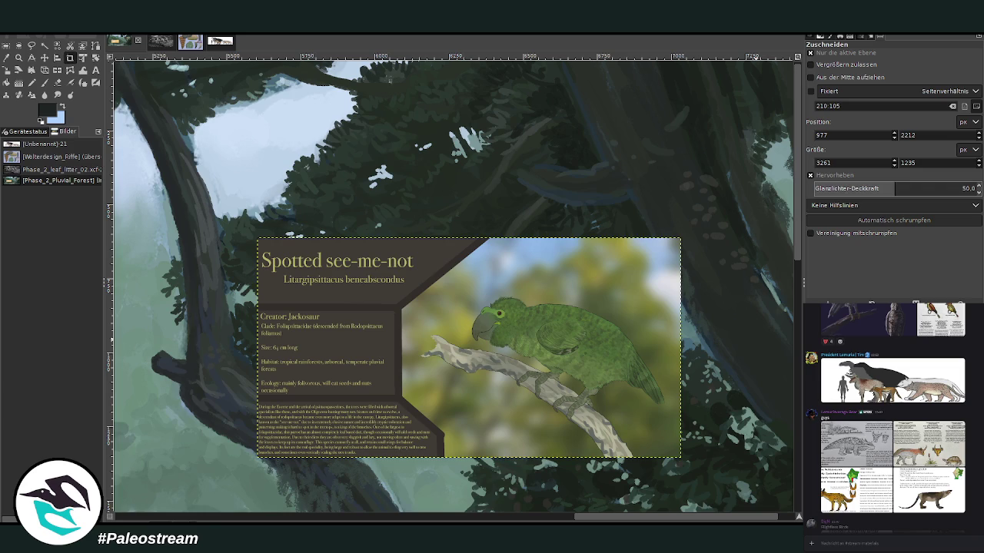
mouse_move(435, 238)
mouse_down()
mouse_move(666, 425)
mouse_move(459, 285)
mouse_up()
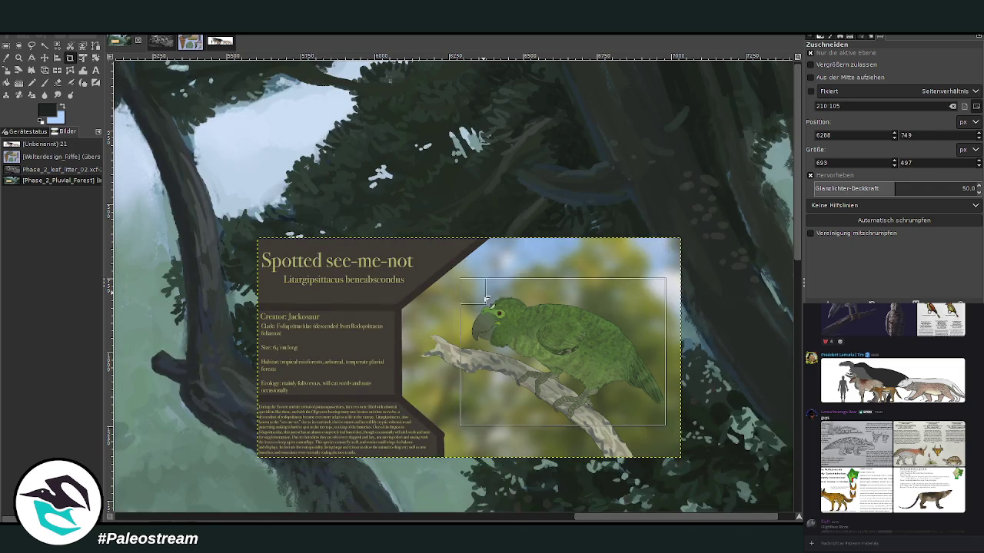
key(Return)
key(m)
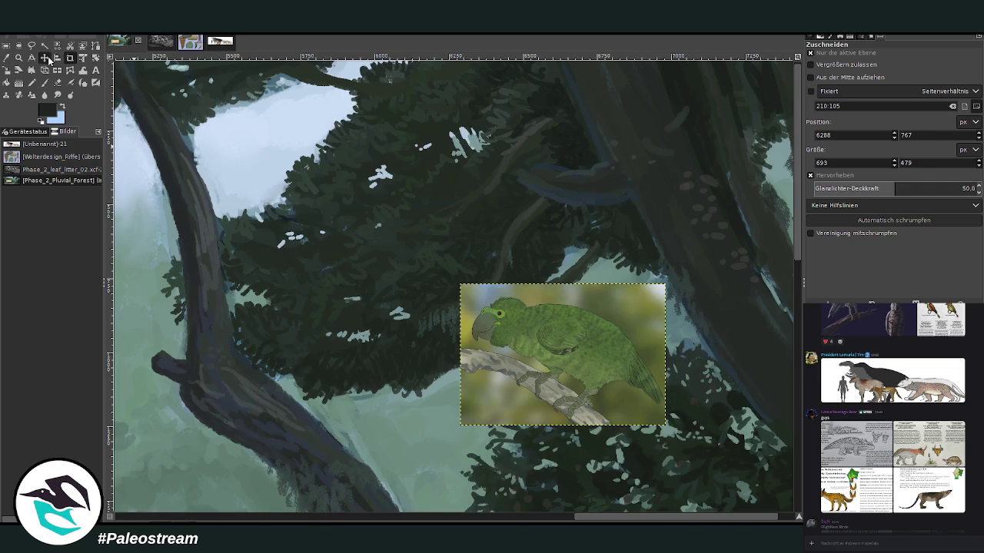
drag(542, 311, 369, 142)
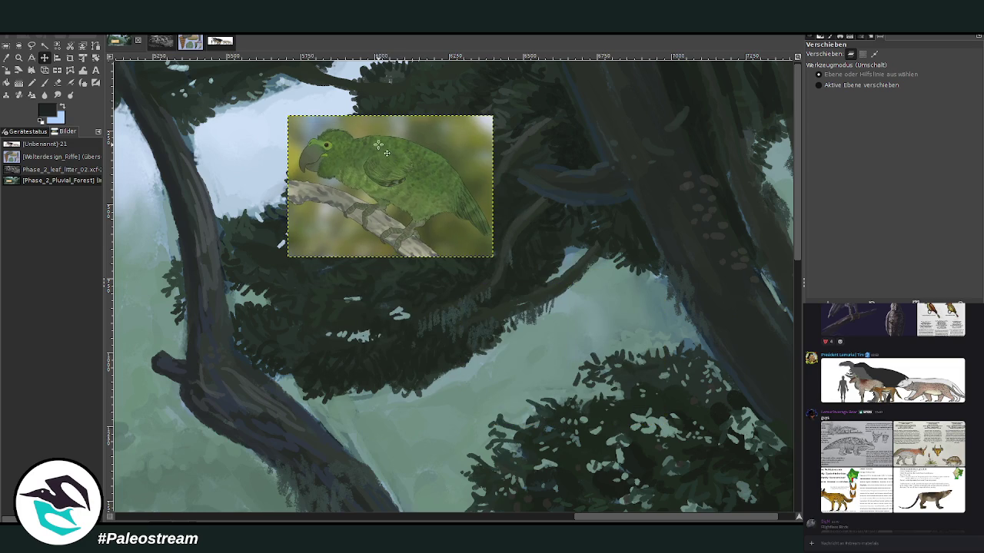
Scale the parrot picture to about 350x242, then zoom in on the nearby foliage
click(18, 57)
drag(248, 75, 778, 269)
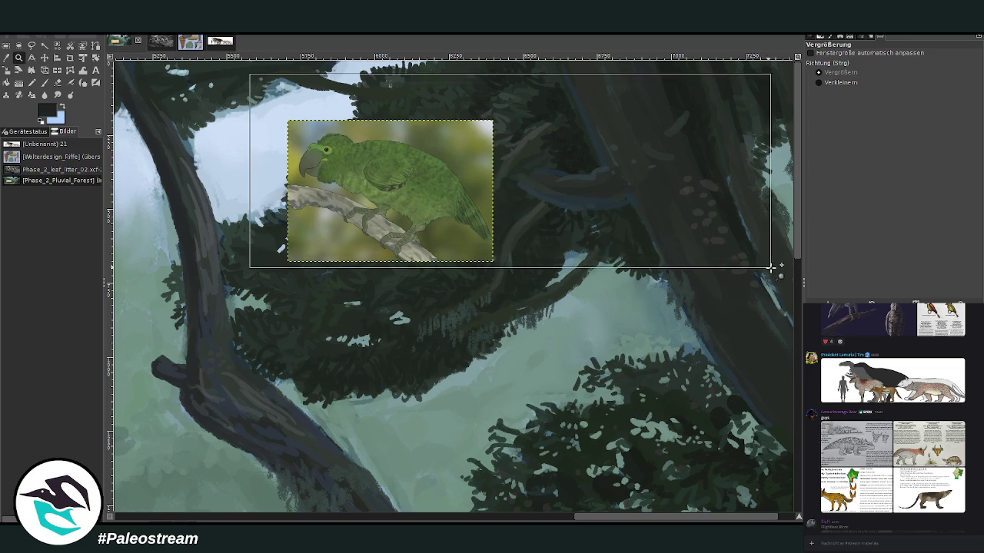
click(6, 69)
mouse_move(235, 253)
mouse_down()
mouse_move(366, 342)
mouse_move(686, 225)
mouse_up()
click(768, 133)
key(Page_Down)
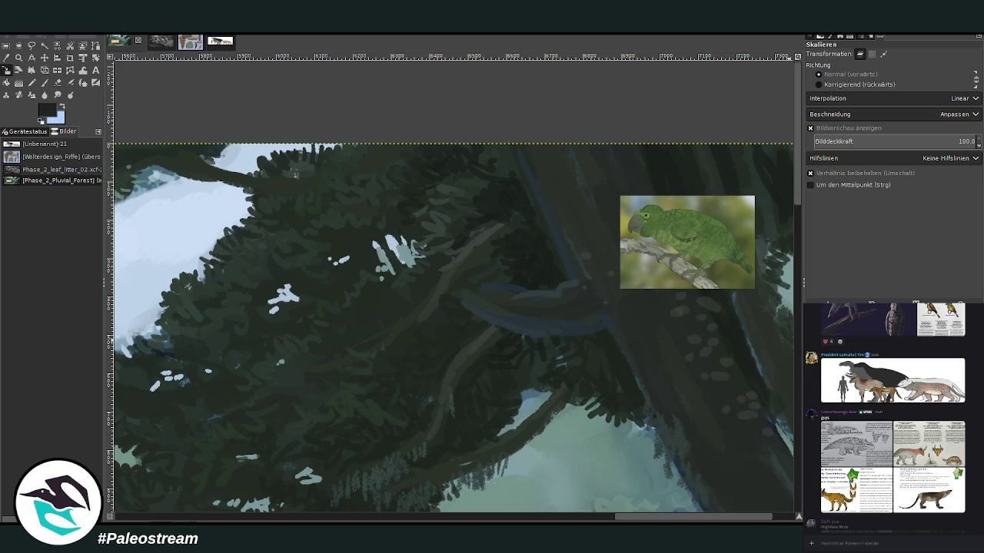
click(19, 58)
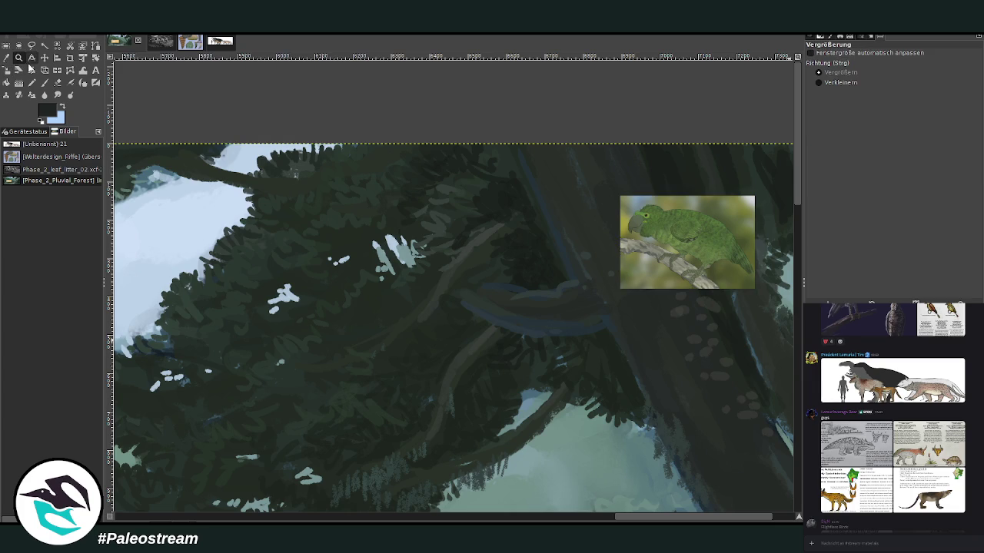
drag(368, 125, 684, 385)
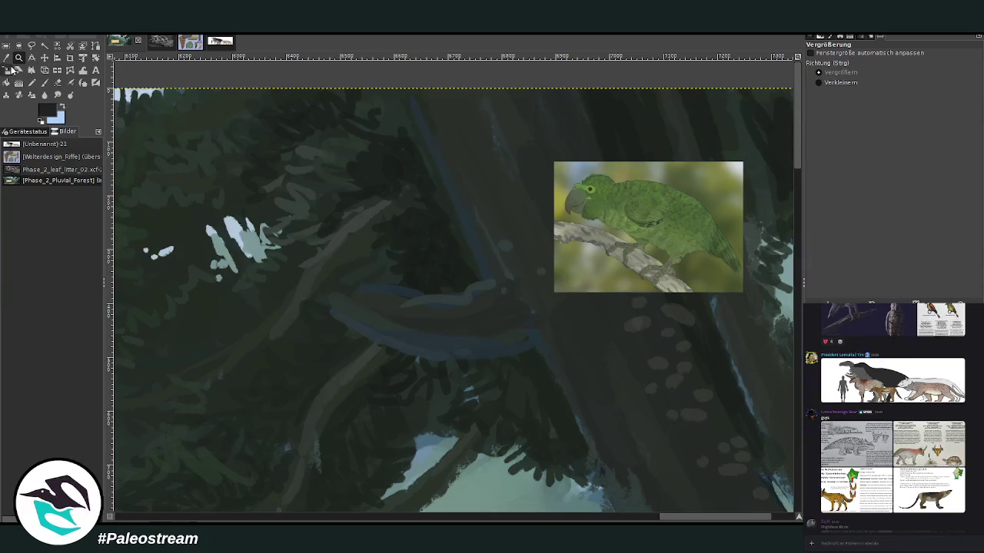
Sample the parrot's green and paint a light green blob in the foliage, brush size 74
key(o)
click(652, 209)
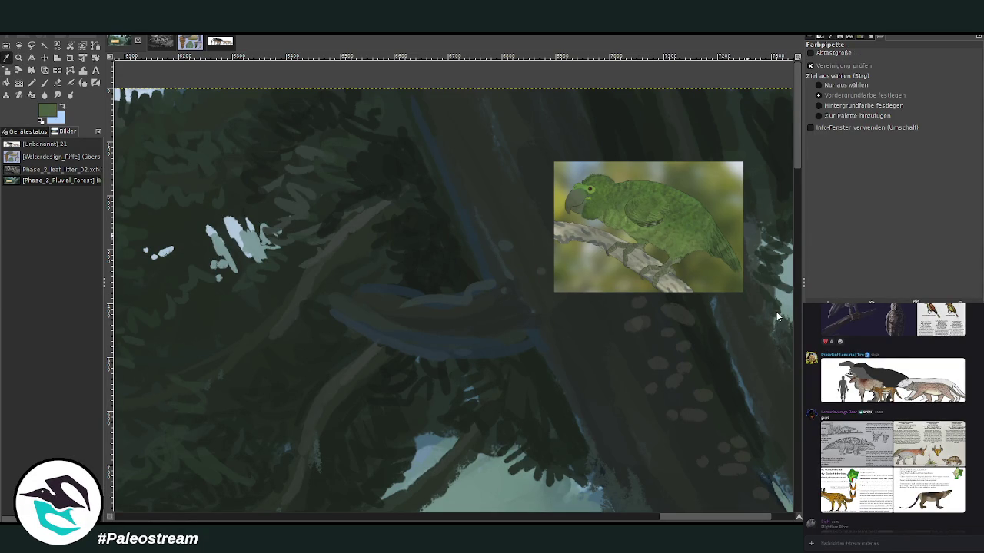
click(44, 82)
scroll(841, 107, up, 2)
drag(402, 213, 454, 247)
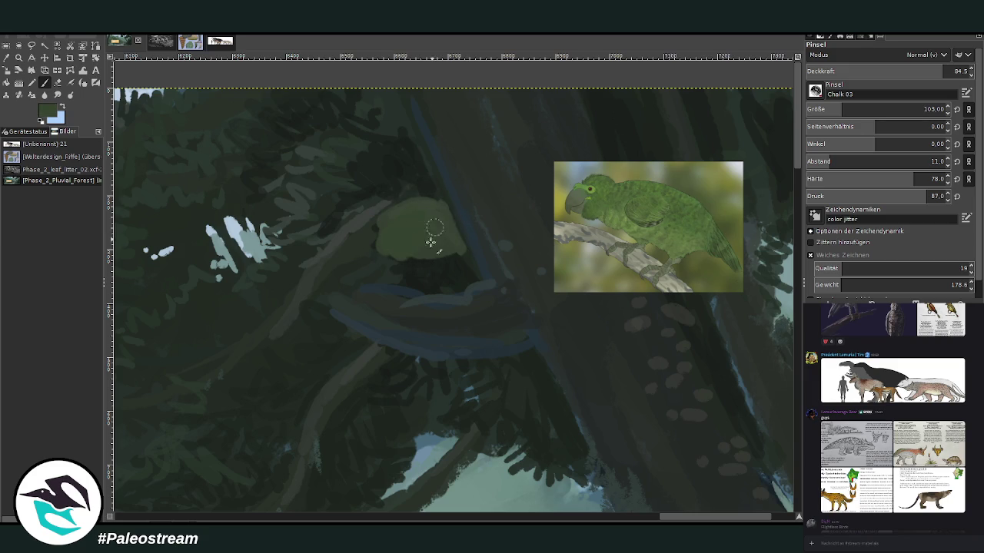
key(bracketleft)
key(bracketleft)
key(bracketleft)
mouse_move(378, 208)
mouse_down()
mouse_move(386, 226)
mouse_move(351, 215)
mouse_move(351, 233)
mouse_move(392, 228)
mouse_move(432, 246)
mouse_move(432, 263)
mouse_move(461, 263)
mouse_move(440, 262)
mouse_move(457, 250)
mouse_move(437, 259)
mouse_move(459, 269)
mouse_move(466, 258)
mouse_up()
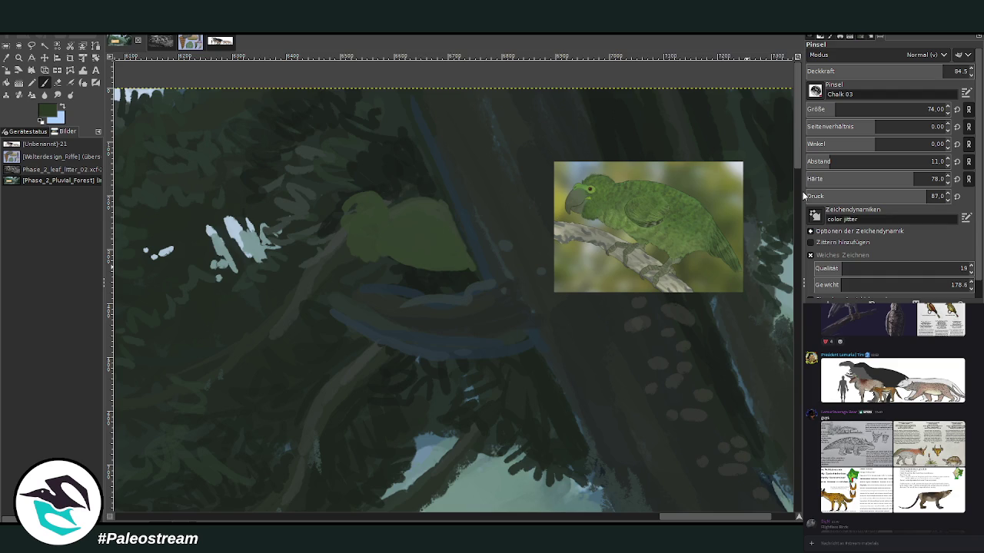
At about 47 opacity, fill the parrot's body evenly and darken its head
click(882, 71)
mouse_move(431, 263)
mouse_down()
mouse_move(395, 257)
mouse_move(461, 272)
mouse_move(382, 246)
mouse_up()
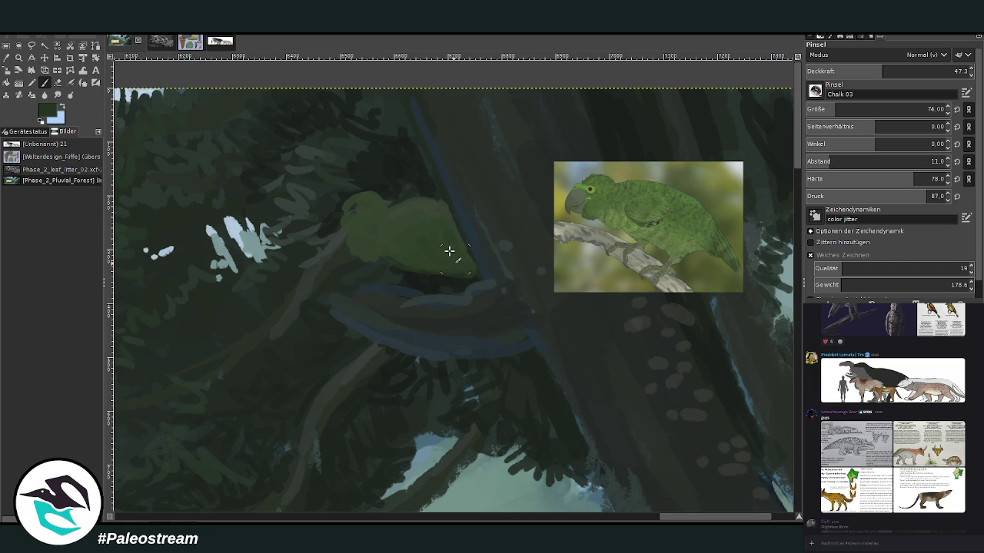
drag(377, 246, 426, 219)
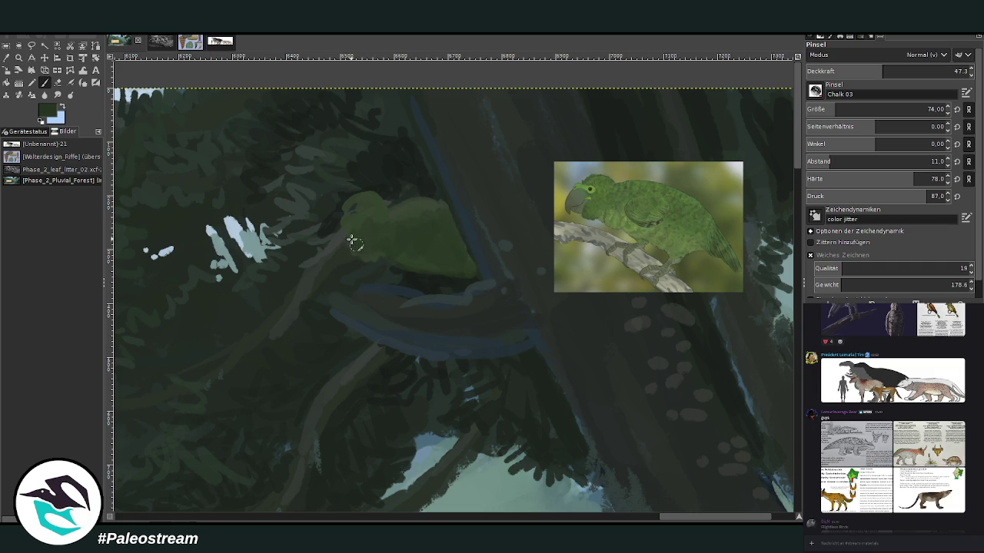
drag(358, 226, 352, 185)
With a smaller, harder brush, add a lighter green head stroke and a grey stroke below
ctrl+click(745, 294)
click(927, 109)
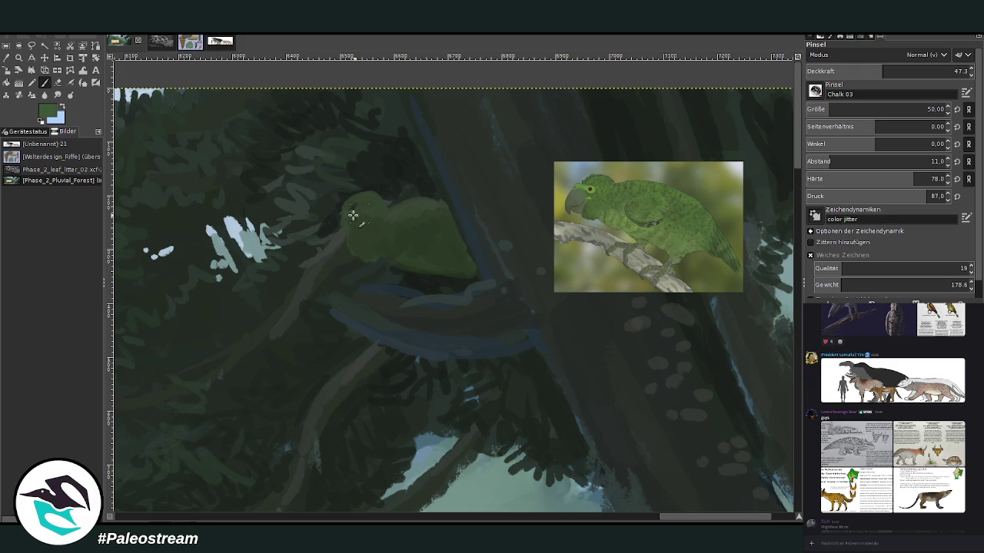
drag(337, 216, 360, 218)
click(944, 179)
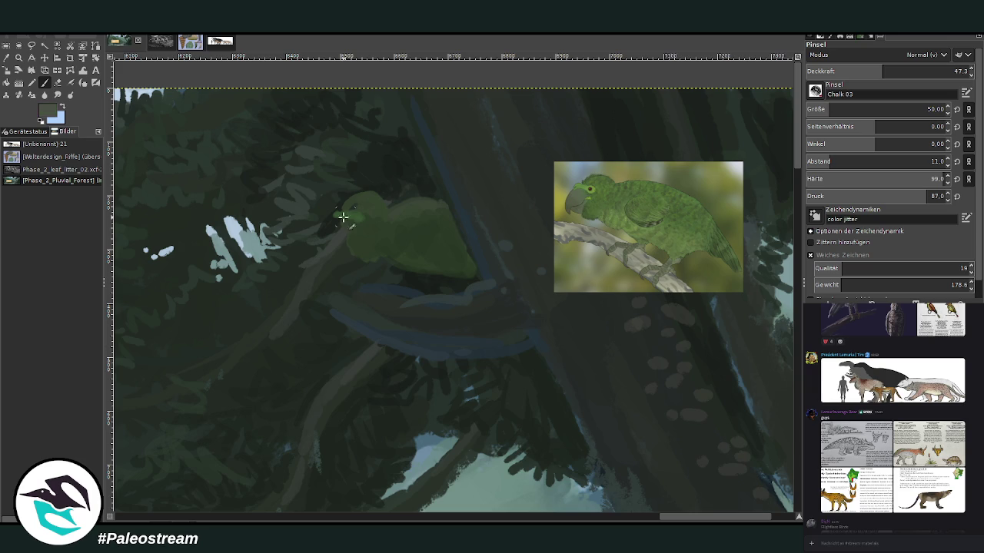
drag(329, 250, 340, 230)
Raise brush opacity to 62.5, shrink the brush to 36, and paint a tan beak
click(907, 70)
click(927, 110)
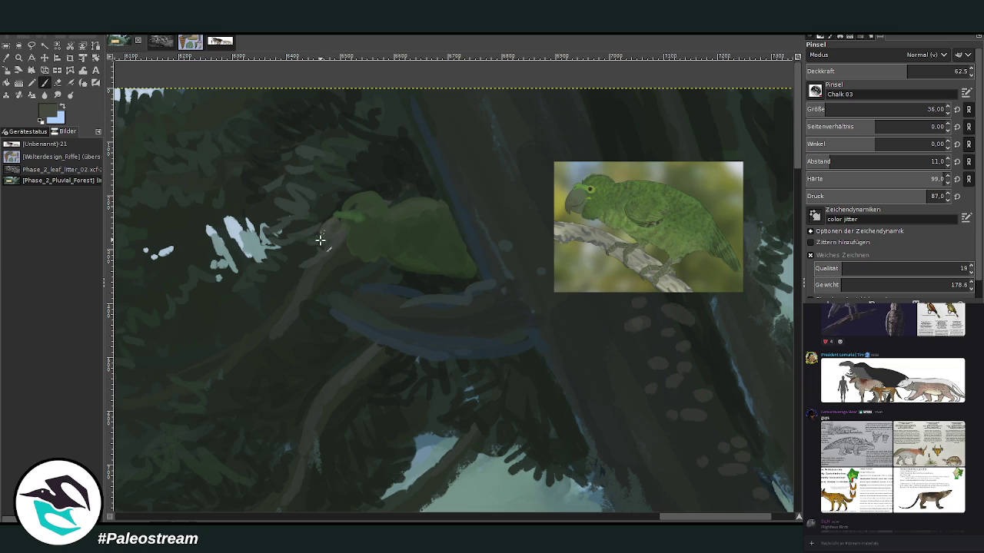
drag(330, 236, 339, 221)
ctrl+click(776, 332)
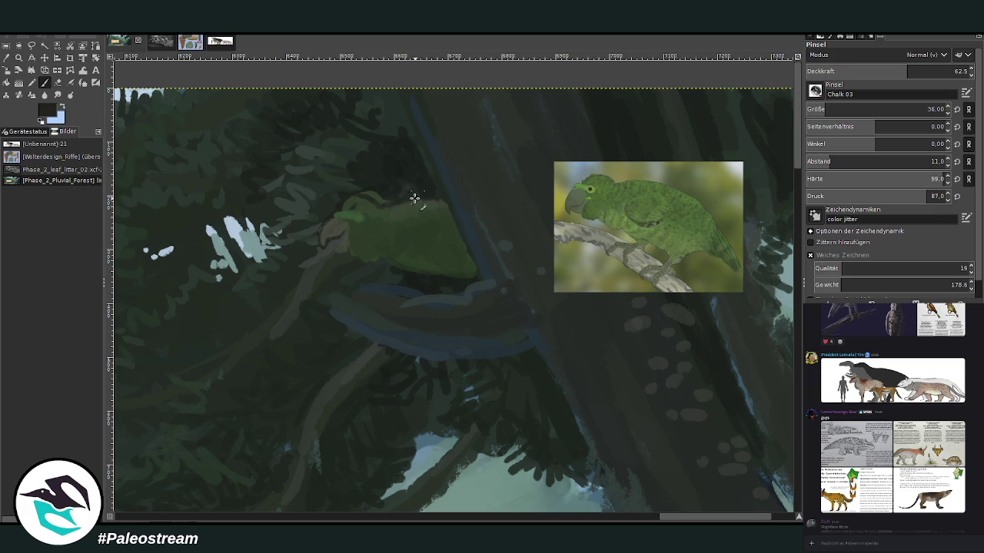
key(shift+e)
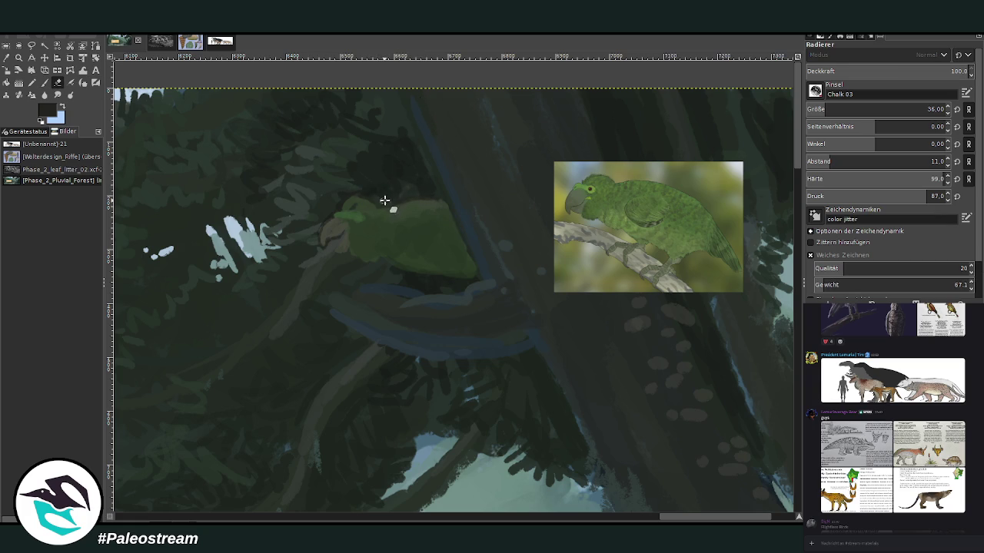
key(p)
At 76 opacity, paint brighter dark green over the parrot's head and back
ctrl+click(372, 211)
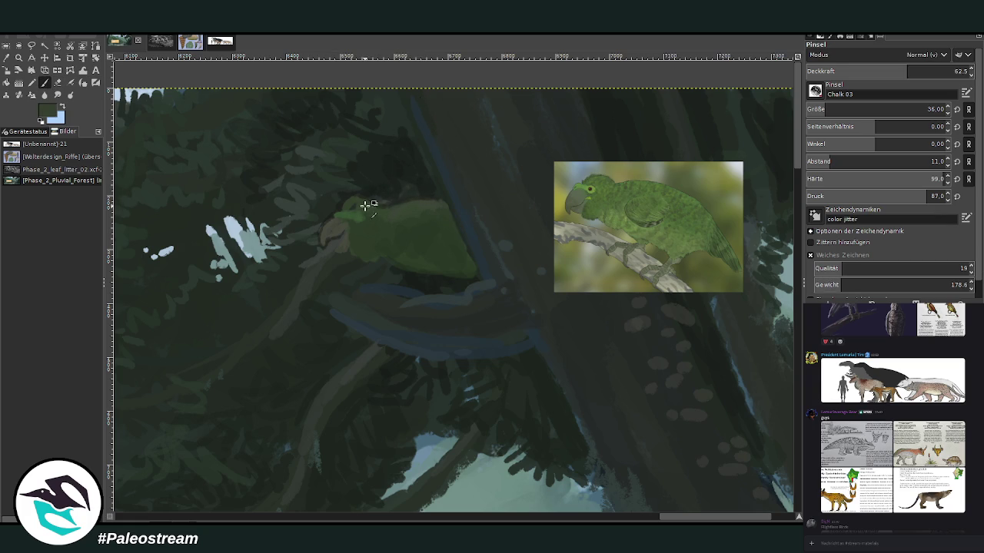
click(928, 67)
mouse_move(340, 206)
mouse_down()
mouse_move(384, 211)
mouse_move(366, 217)
mouse_up()
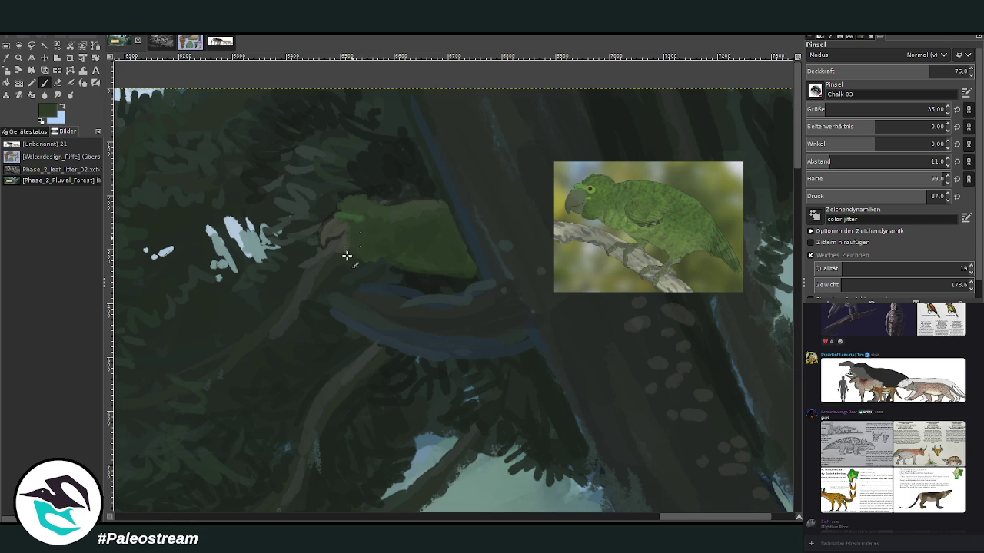
With a size-23 brush, extend green around the beak and draw a dark wing outline
drag(813, 109, 812, 110)
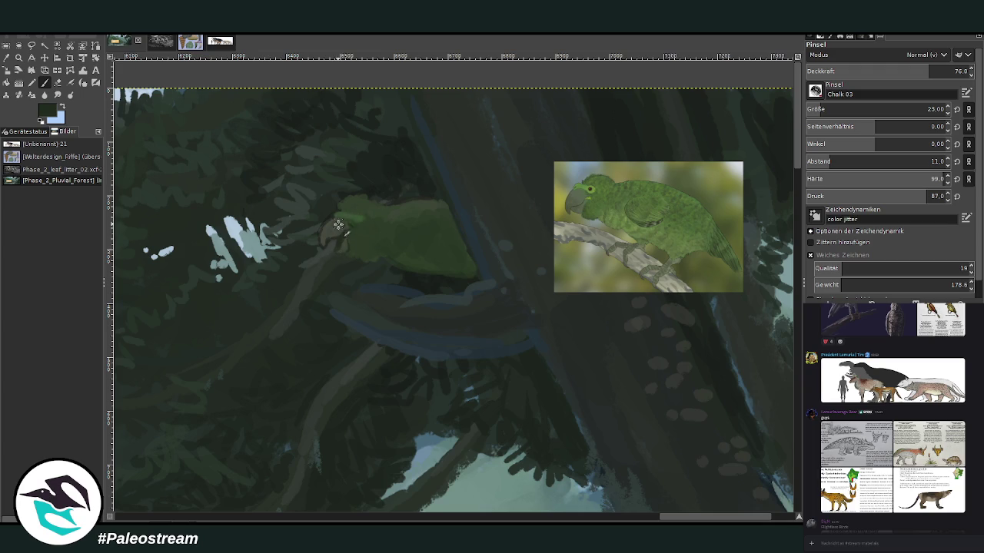
mouse_move(340, 219)
mouse_down()
mouse_move(350, 214)
mouse_move(340, 220)
mouse_move(340, 206)
mouse_up()
mouse_move(406, 227)
mouse_down()
mouse_move(449, 232)
mouse_move(413, 238)
mouse_move(439, 254)
mouse_move(428, 257)
mouse_move(453, 246)
mouse_up()
ctrl+click(469, 243)
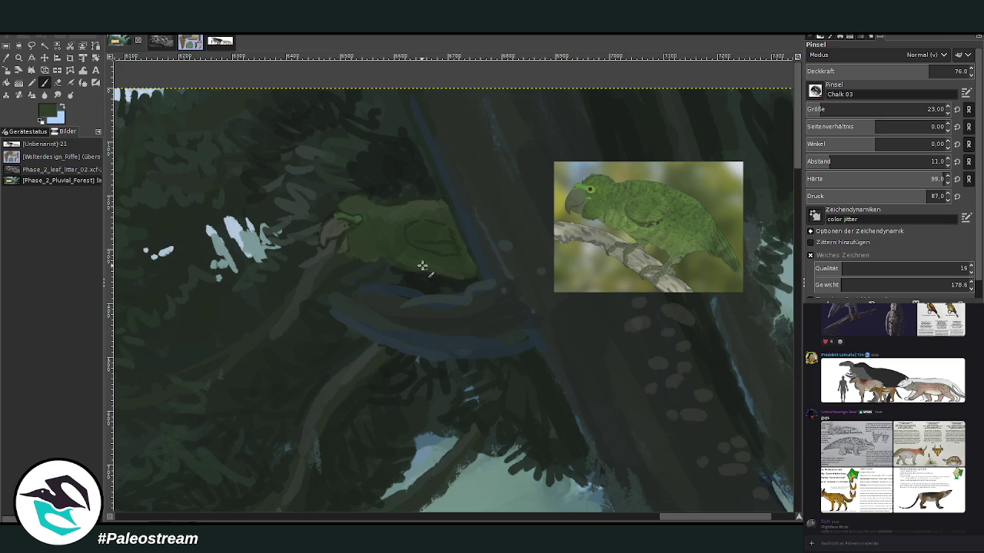
Paint the parrot's green lower body and darker claws gripping the branch
mouse_move(447, 276)
mouse_down()
mouse_move(424, 272)
mouse_move(435, 259)
mouse_move(399, 247)
mouse_up()
mouse_move(454, 286)
mouse_down()
mouse_move(430, 302)
mouse_move(452, 292)
mouse_move(428, 310)
mouse_move(432, 318)
mouse_move(448, 290)
mouse_up()
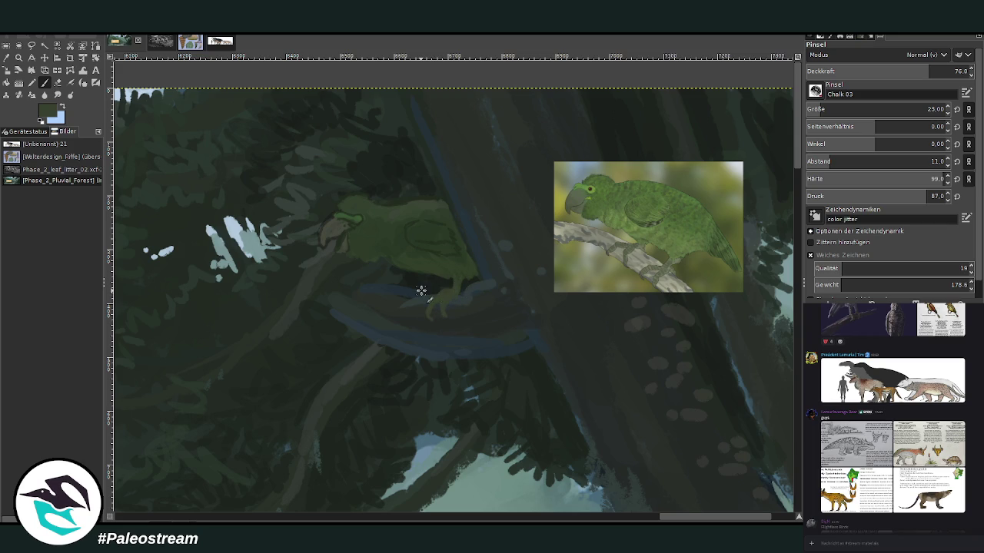
mouse_move(389, 302)
mouse_down()
mouse_move(433, 279)
mouse_move(439, 294)
mouse_up()
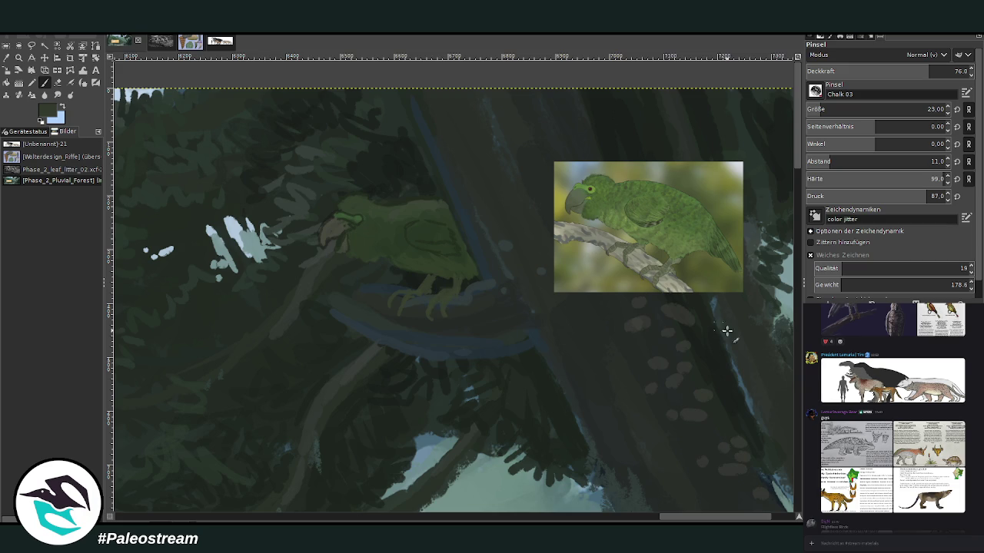
ctrl+click(775, 338)
drag(446, 298, 456, 292)
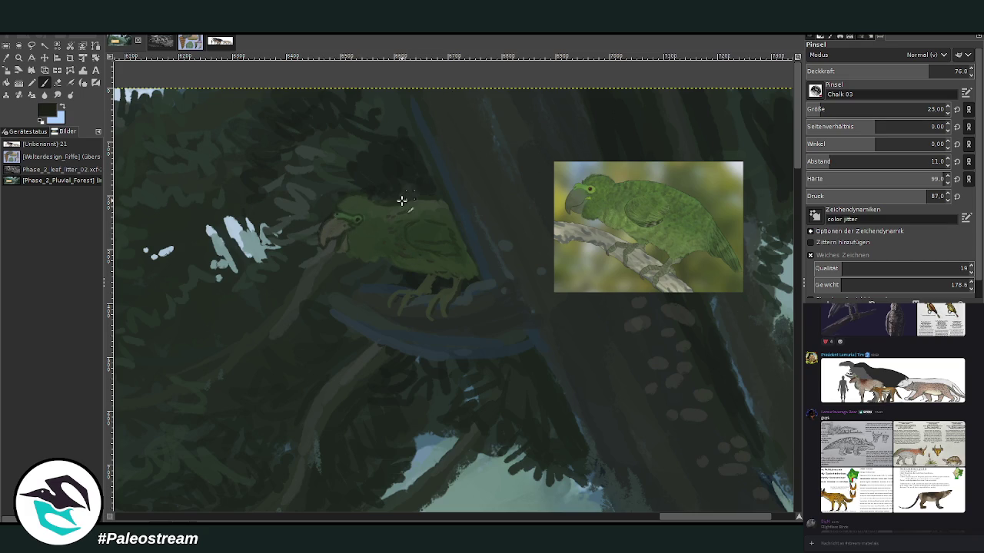
Add soft feather flecks on the back and wing at 50.2 brush opacity
drag(417, 202, 447, 201)
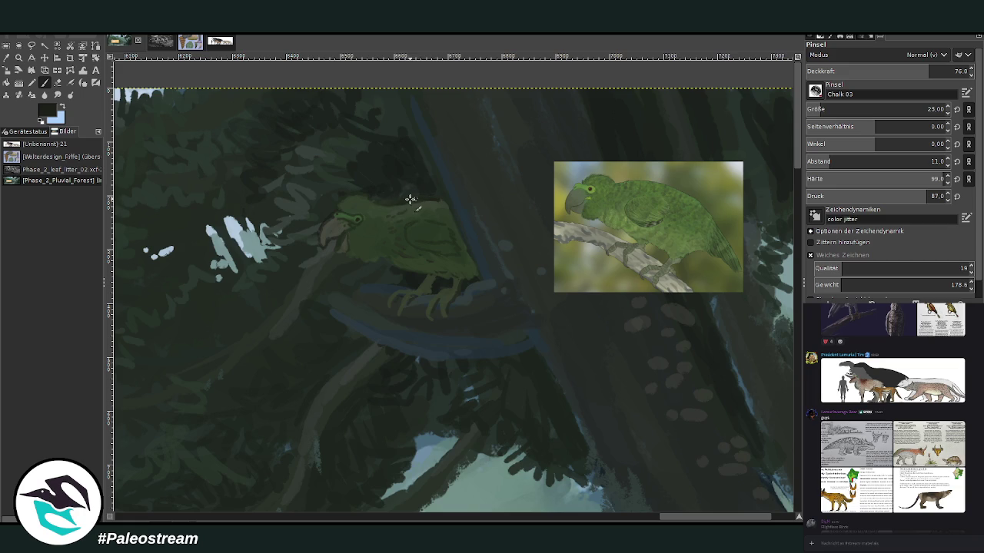
ctrl+click(450, 291)
ctrl+click(768, 310)
drag(899, 71, 888, 72)
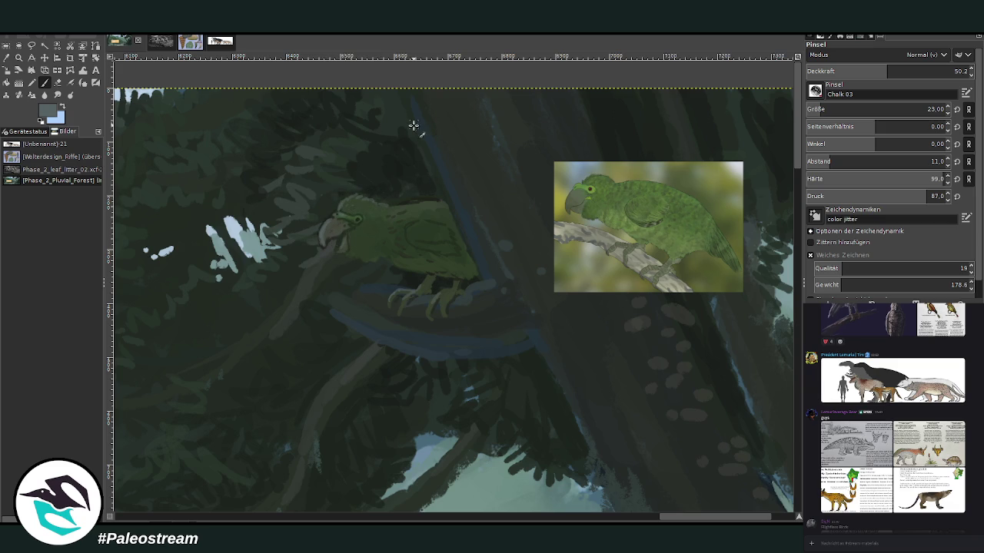
ctrl+click(402, 226)
ctrl+click(773, 310)
key(minus)
key(minus)
key(minus)
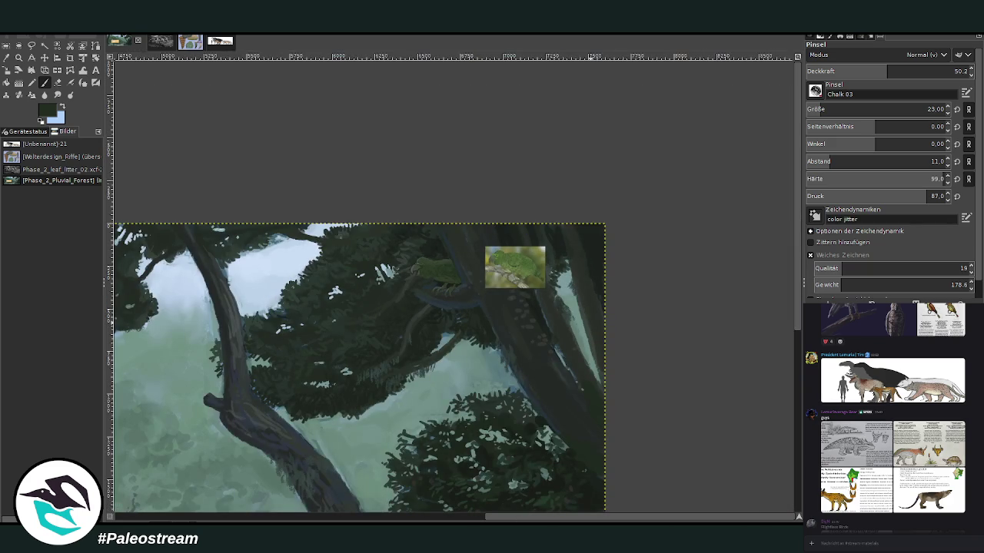
key(ctrl+z)
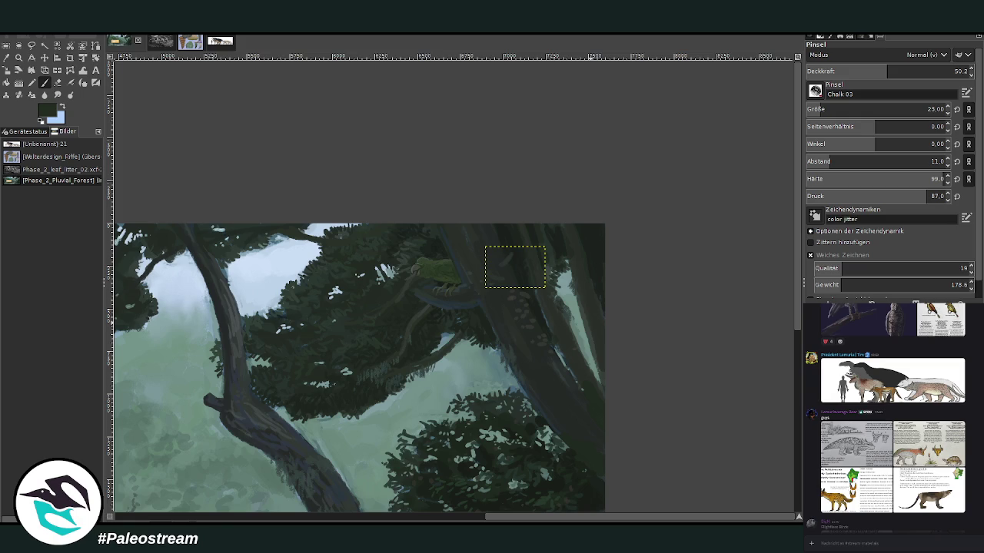
key(ctrl+z)
key(minus)
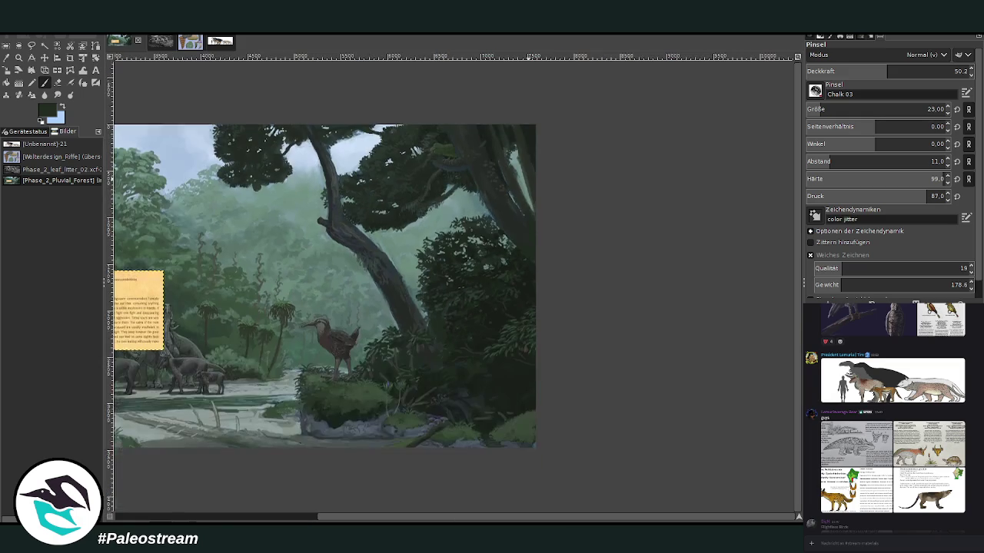
drag(499, 516, 296, 521)
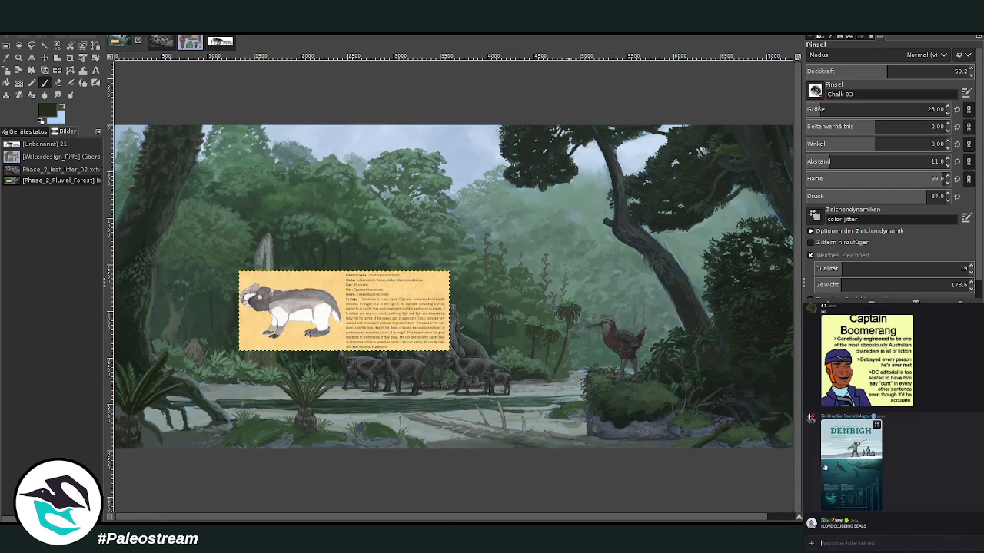
click(823, 472)
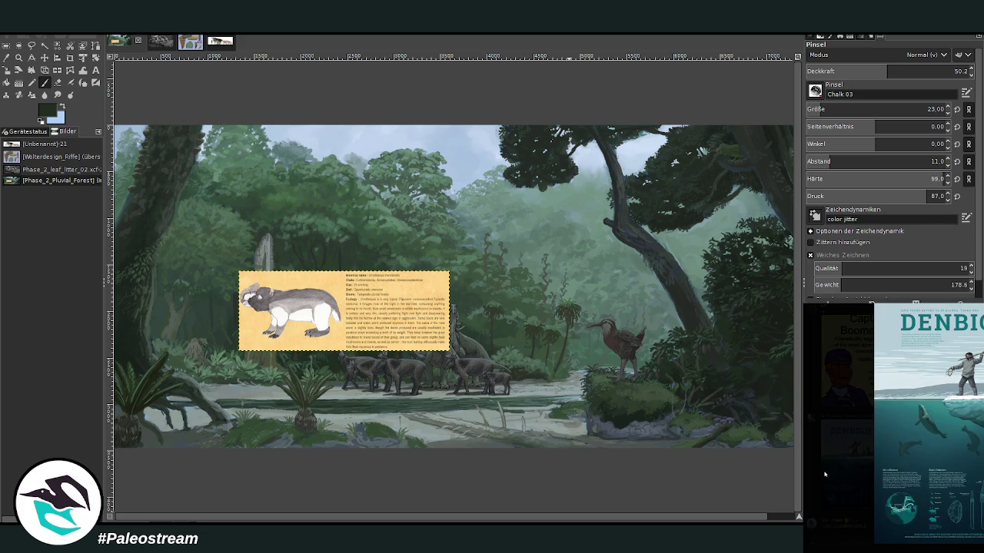
click(826, 475)
scroll(819, 423, up, 3)
scroll(823, 446, up, 3)
scroll(826, 462, up, 2)
click(832, 483)
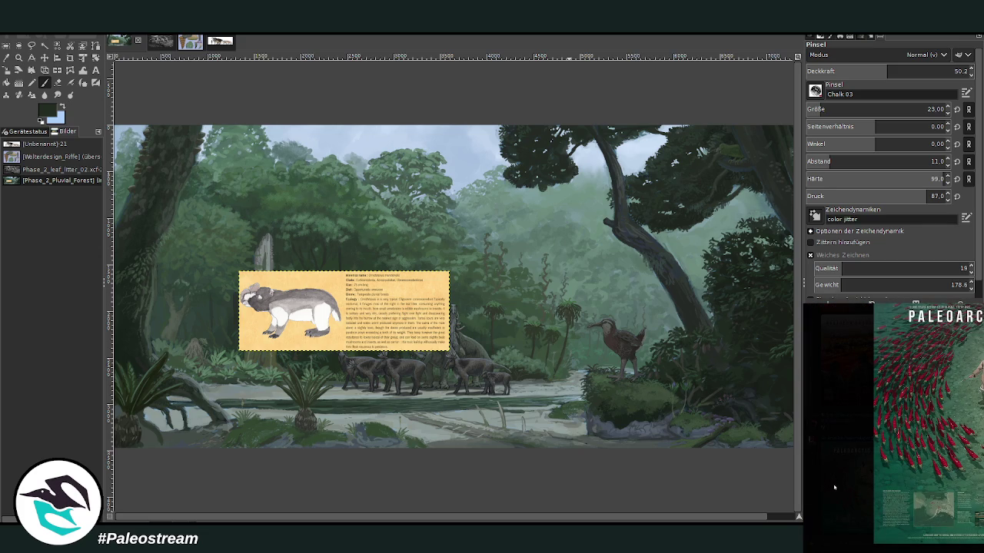
click(836, 491)
scroll(834, 484, up, 2)
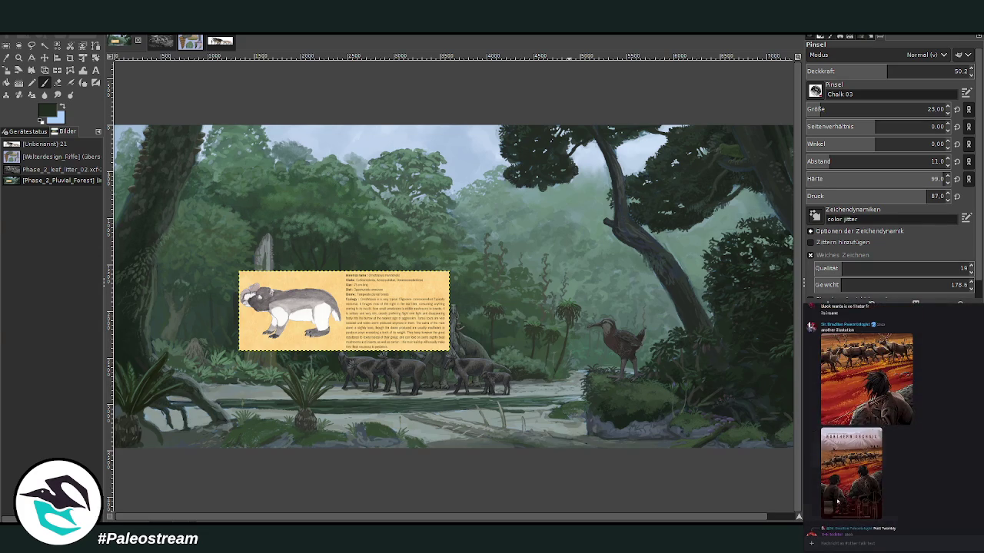
click(830, 479)
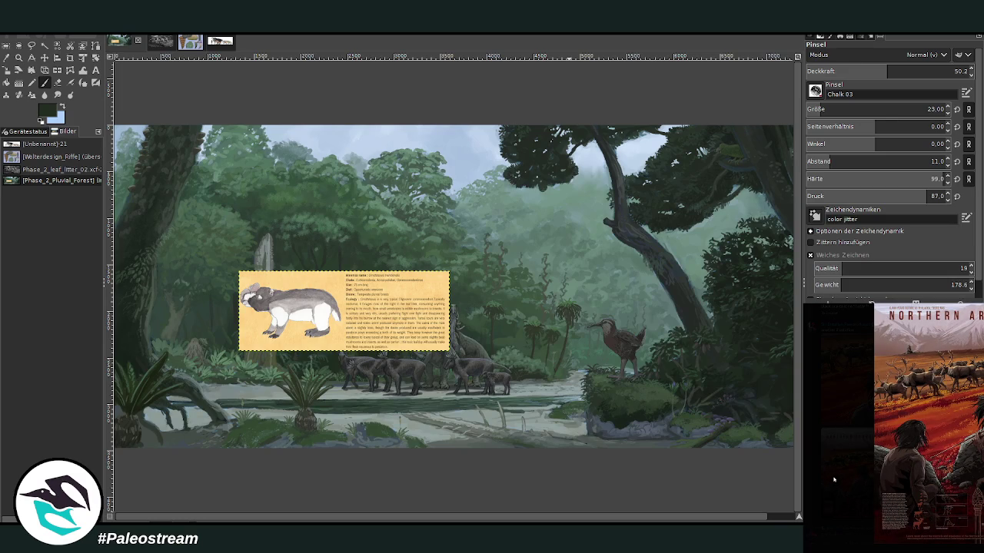
key(Escape)
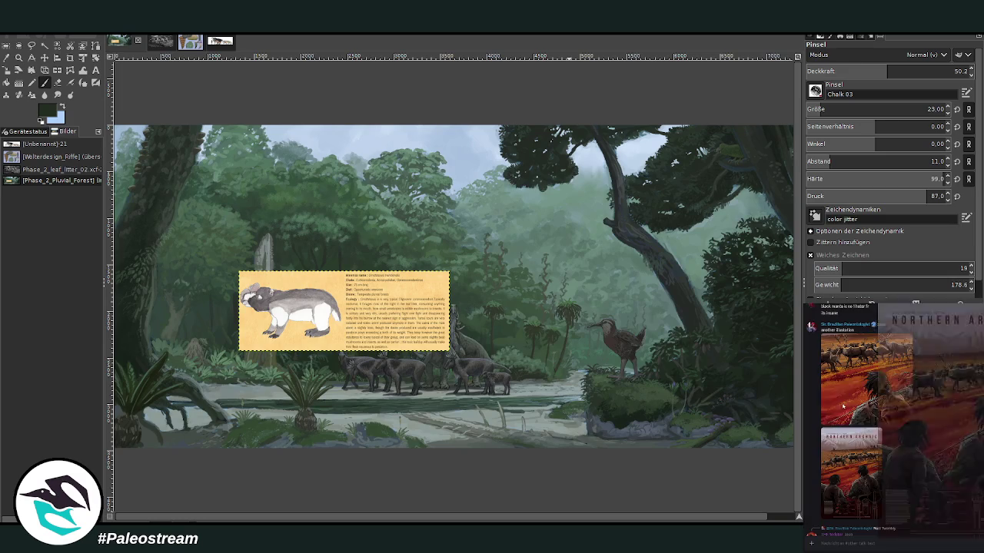
scroll(892, 423, up, 2)
scroll(891, 422, up, 2)
scroll(893, 422, up, 2)
scroll(894, 422, up, 2)
scroll(894, 422, up, 3)
scroll(894, 422, up, 2)
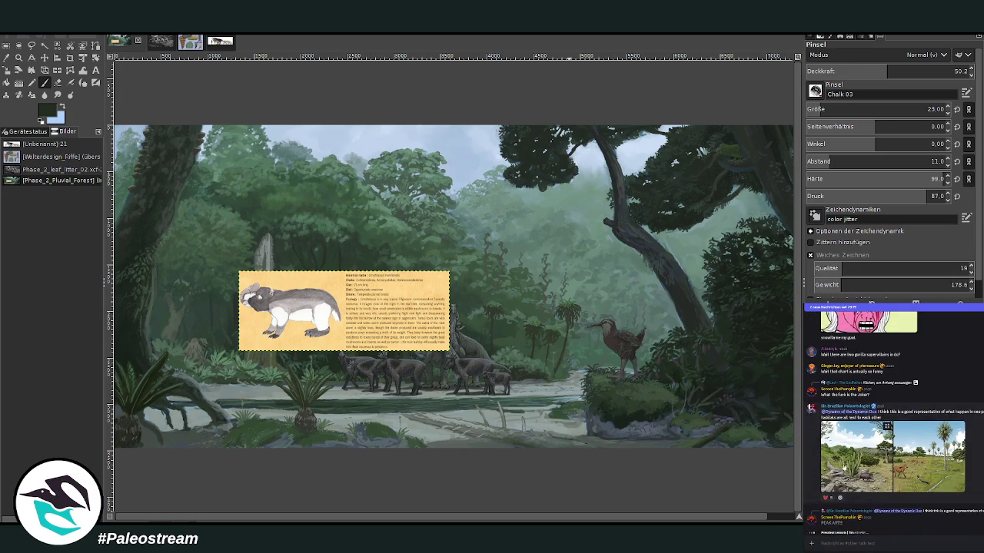
click(855, 453)
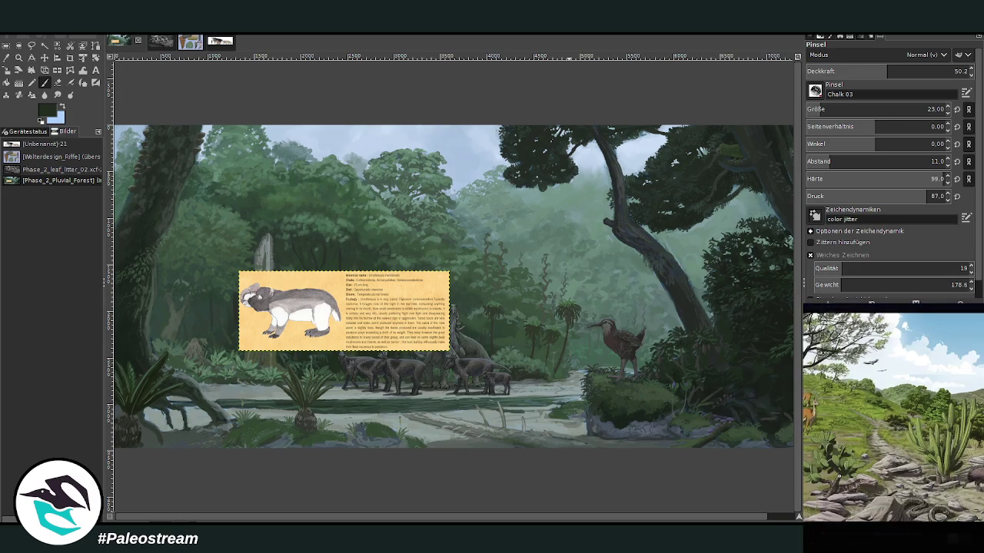
click(846, 531)
click(848, 492)
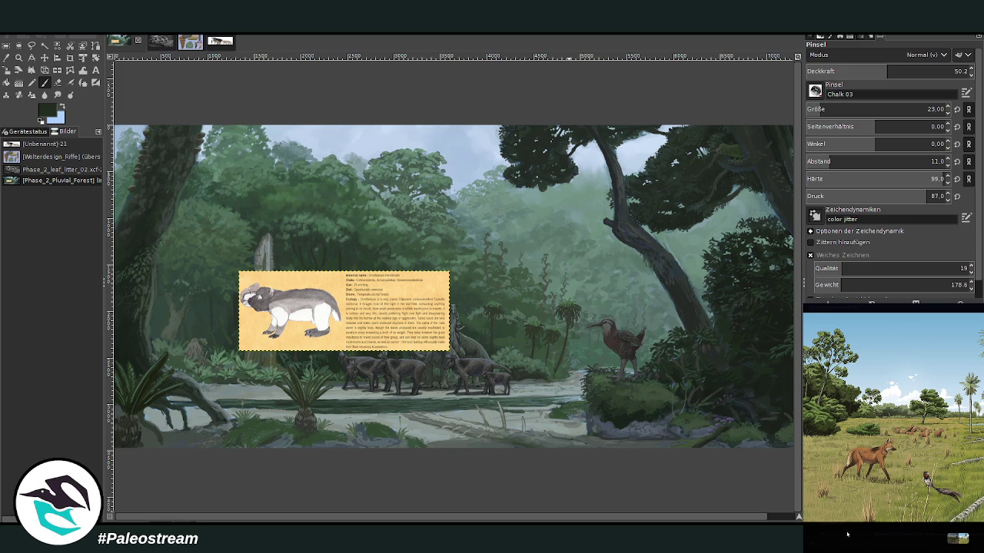
click(847, 534)
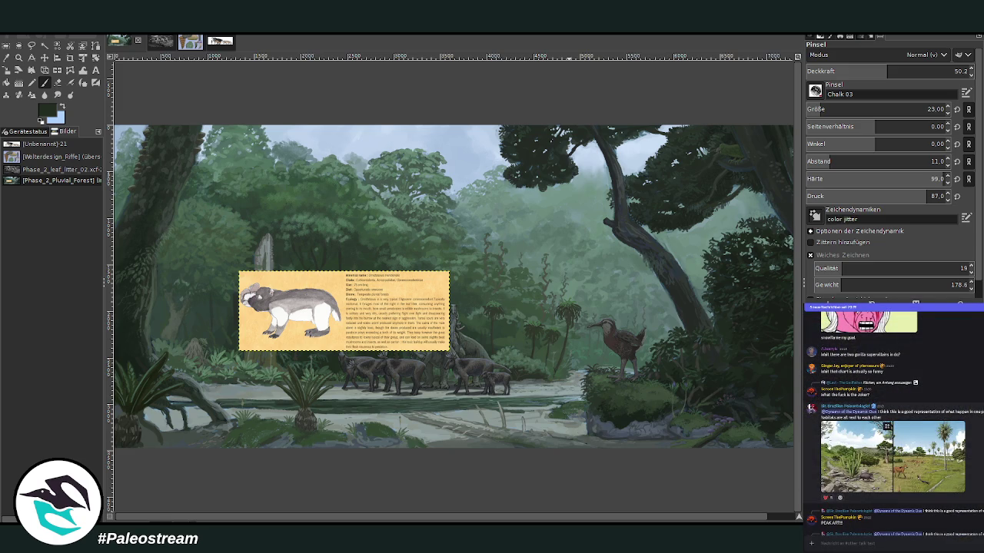
click(914, 470)
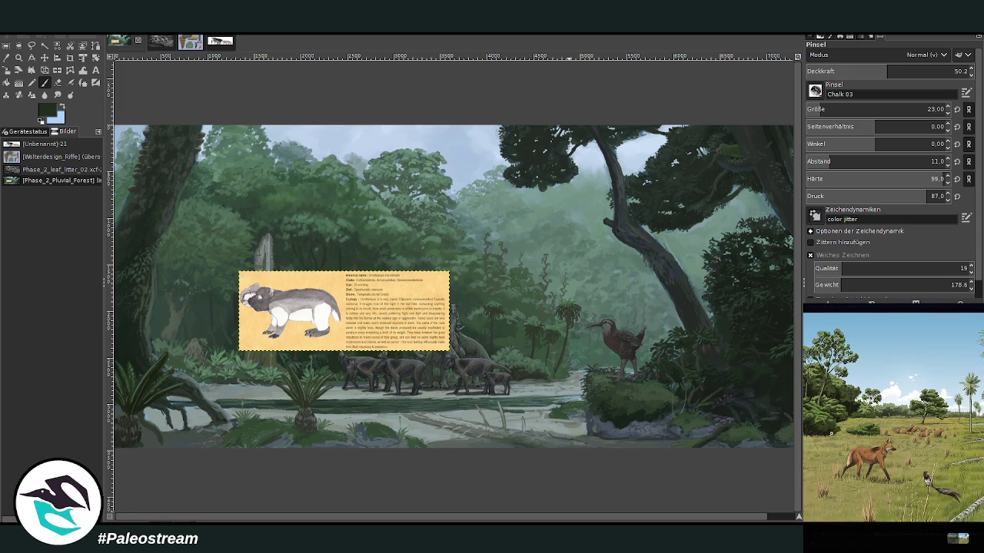
click(835, 424)
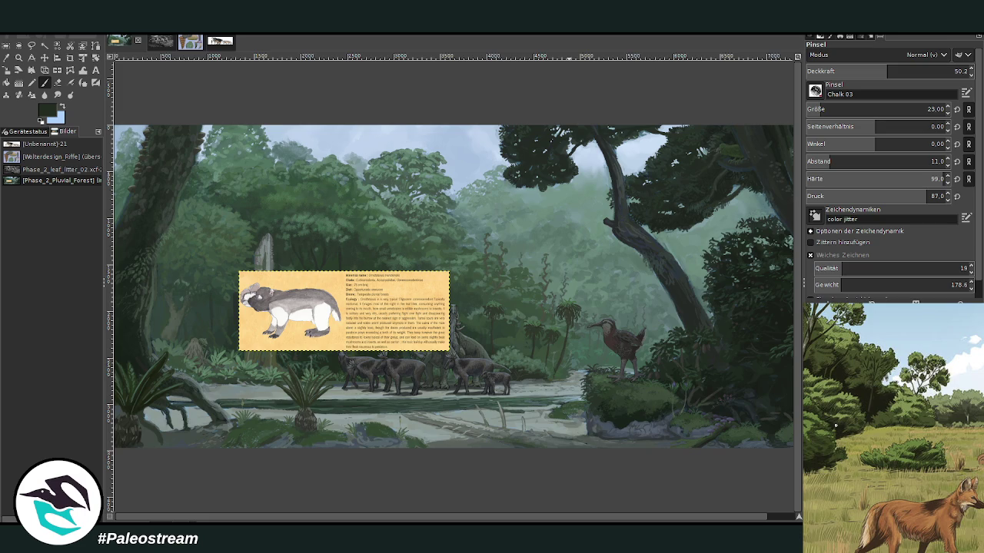
click(836, 424)
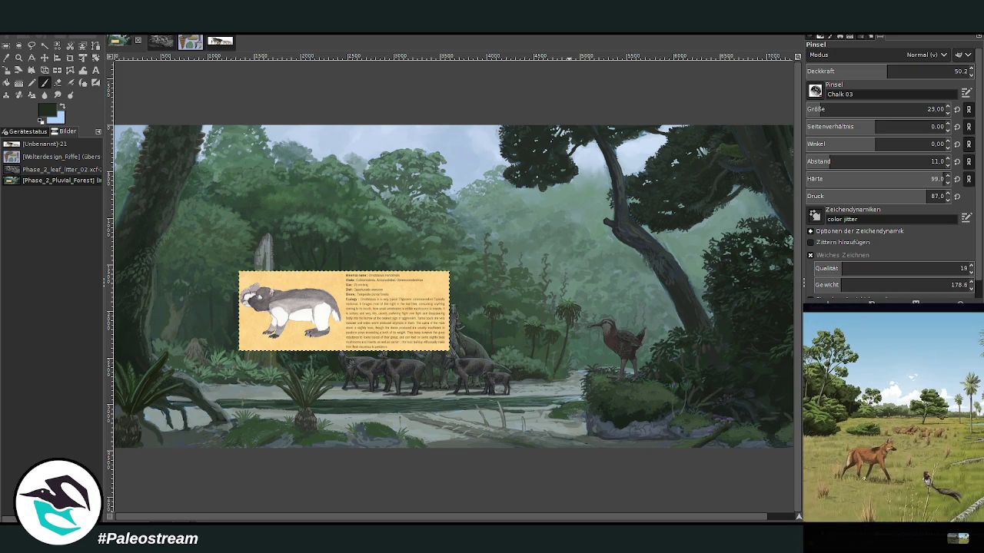
click(867, 536)
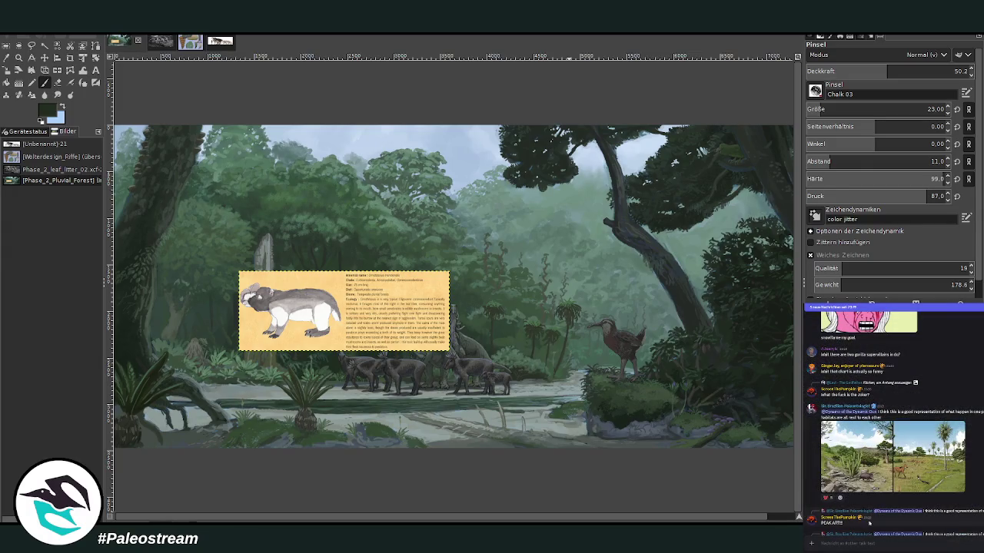
click(867, 488)
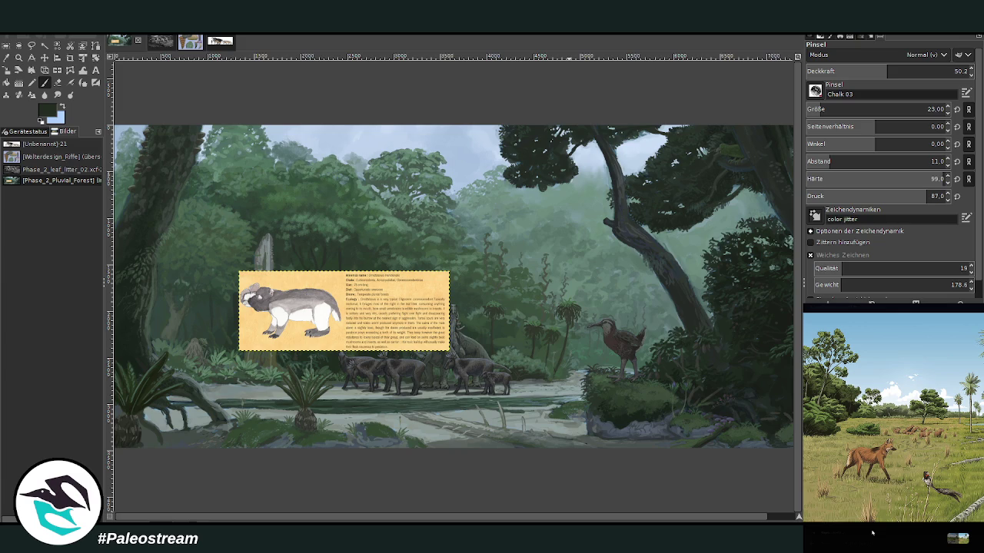
click(874, 532)
scroll(845, 423, up, 5)
scroll(830, 384, up, 5)
mouse_move(892, 475)
click(847, 393)
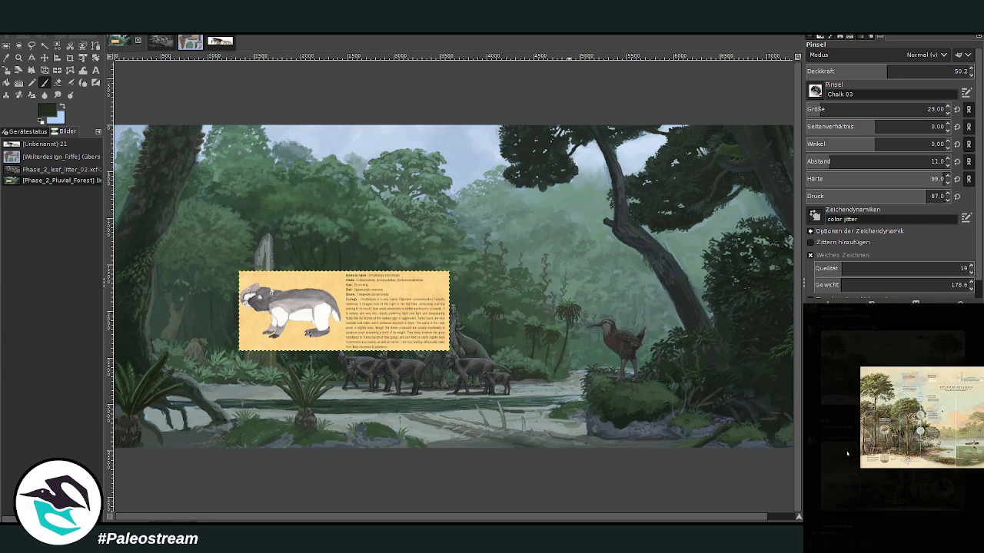
click(918, 517)
click(852, 490)
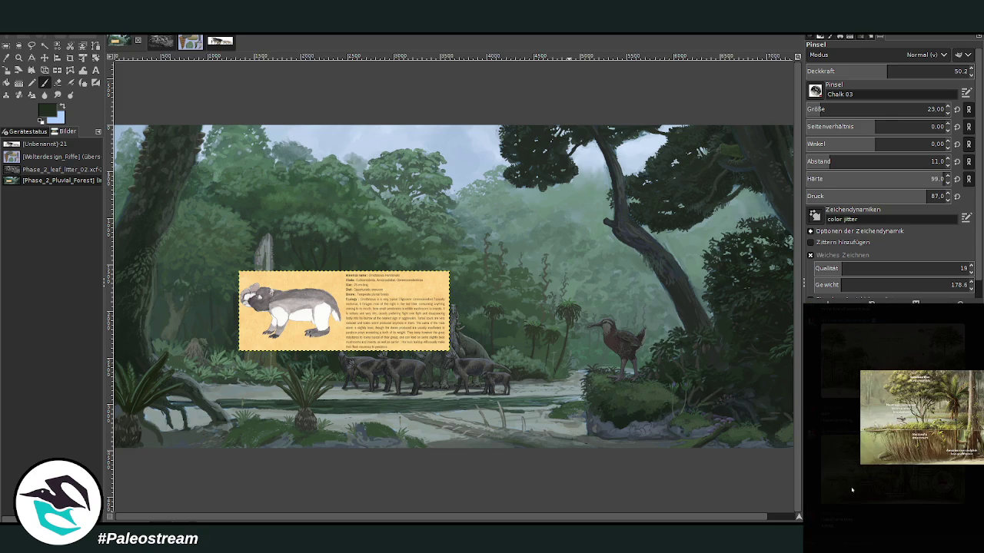
click(891, 522)
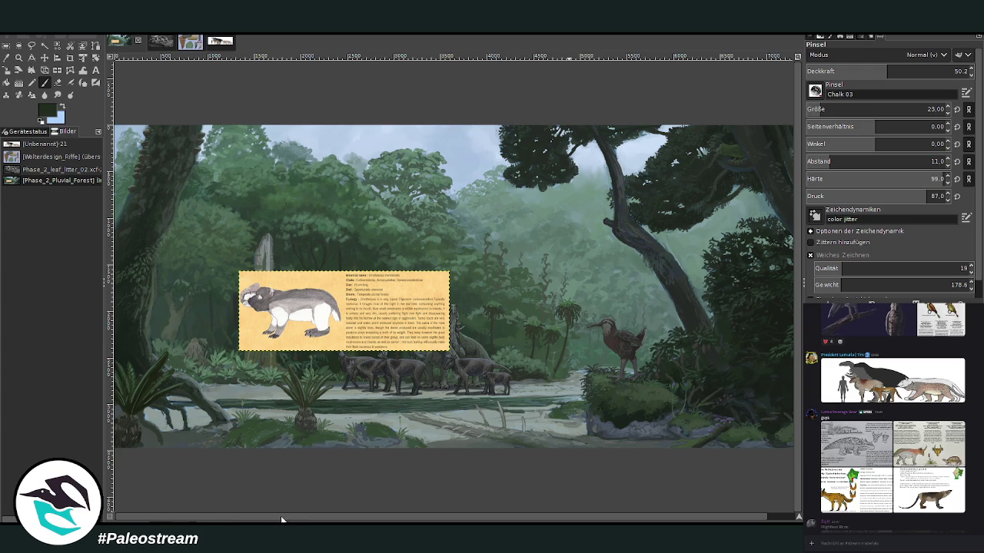
click(18, 56)
Zoom in on the info card and herd, then briefly preview the Sarcocervus chat image
drag(143, 254, 338, 454)
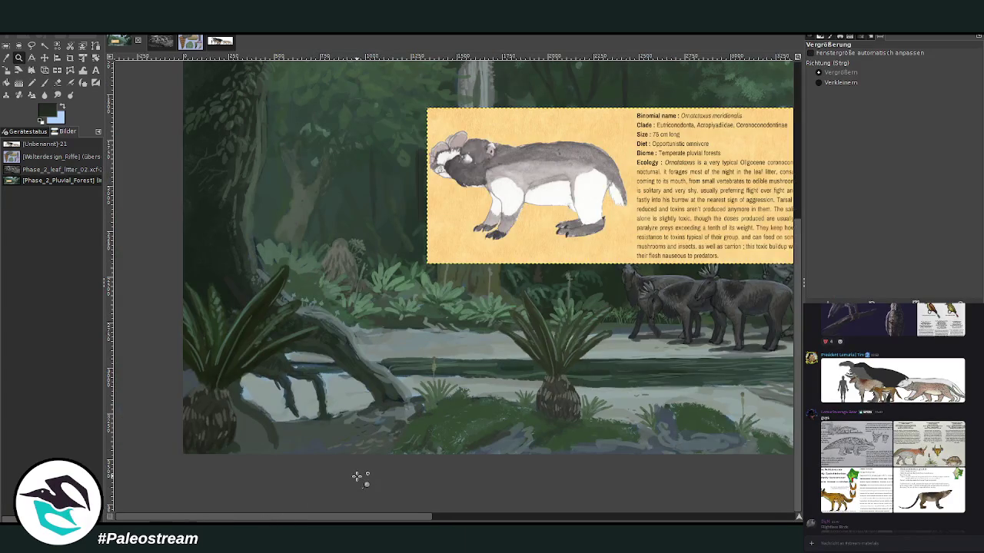
drag(299, 516, 377, 488)
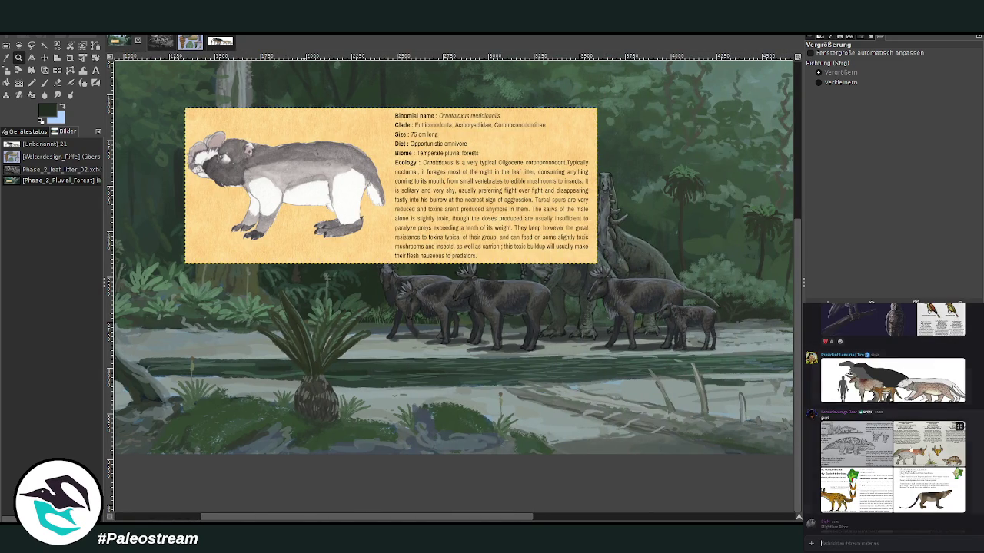
click(842, 488)
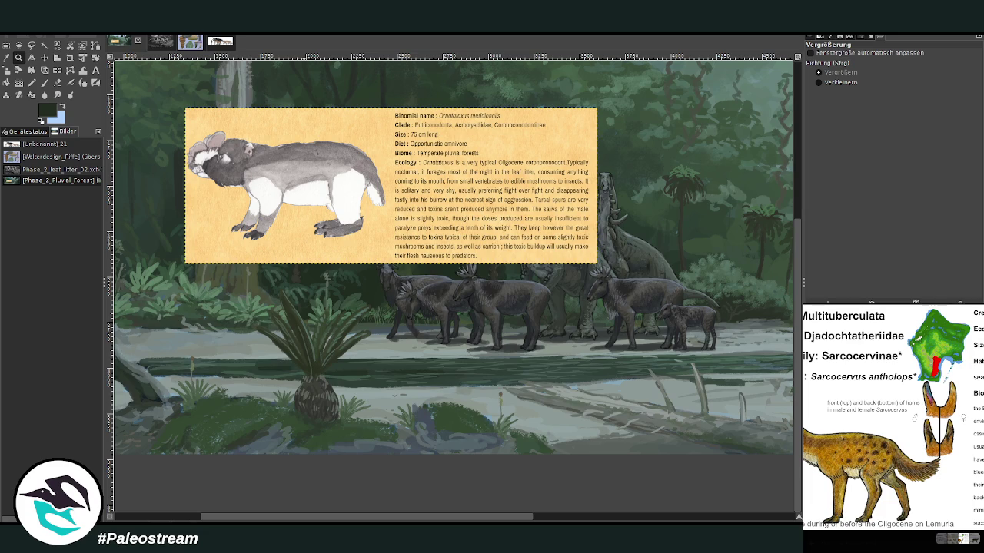
key(Escape)
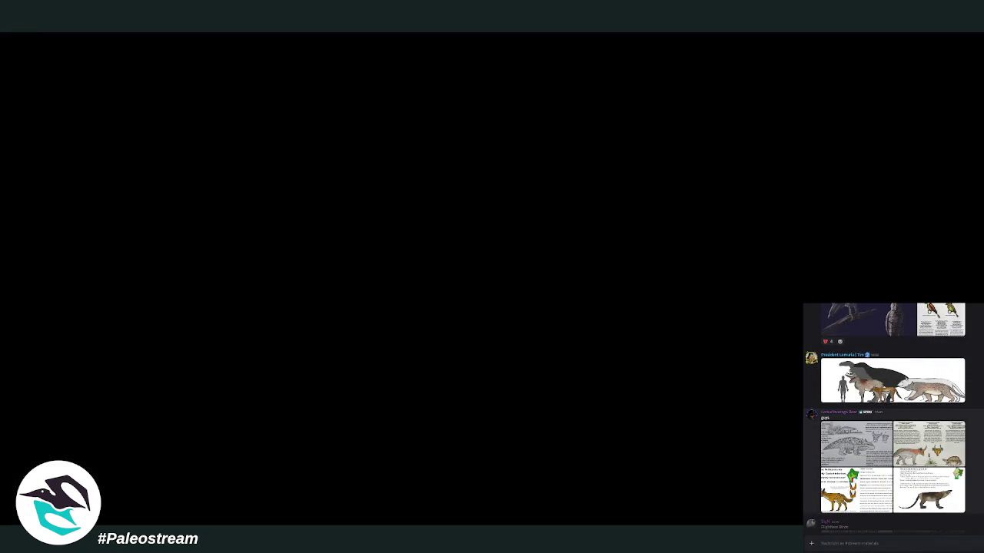
Scroll up the Discord chat and briefly preview the Lemuria carnivores image
scroll(893, 418, up, 1)
scroll(893, 418, up, 1)
scroll(893, 418, up, 1)
scroll(893, 418, up, 1)
scroll(981, 471, up, 1)
scroll(980, 470, up, 2)
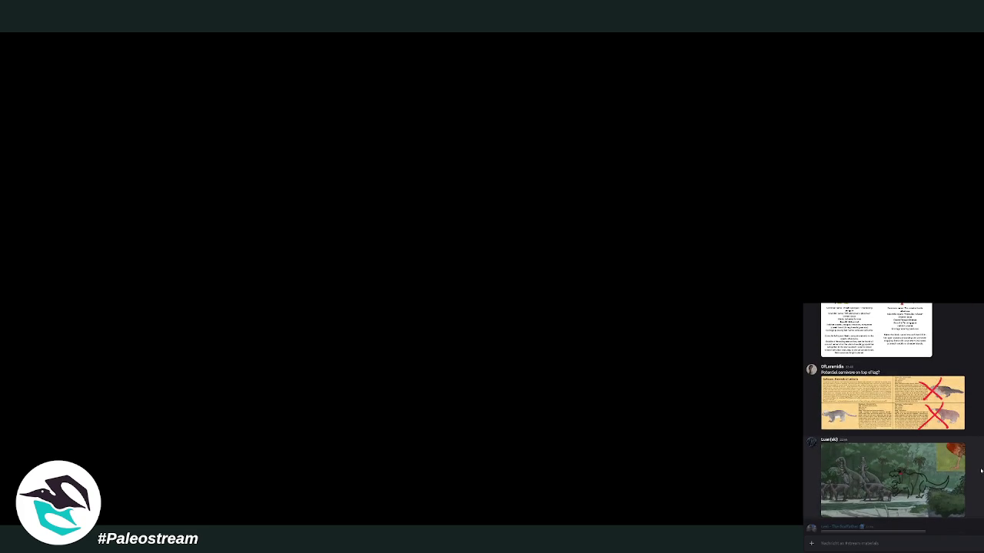
scroll(981, 470, up, 1)
click(892, 455)
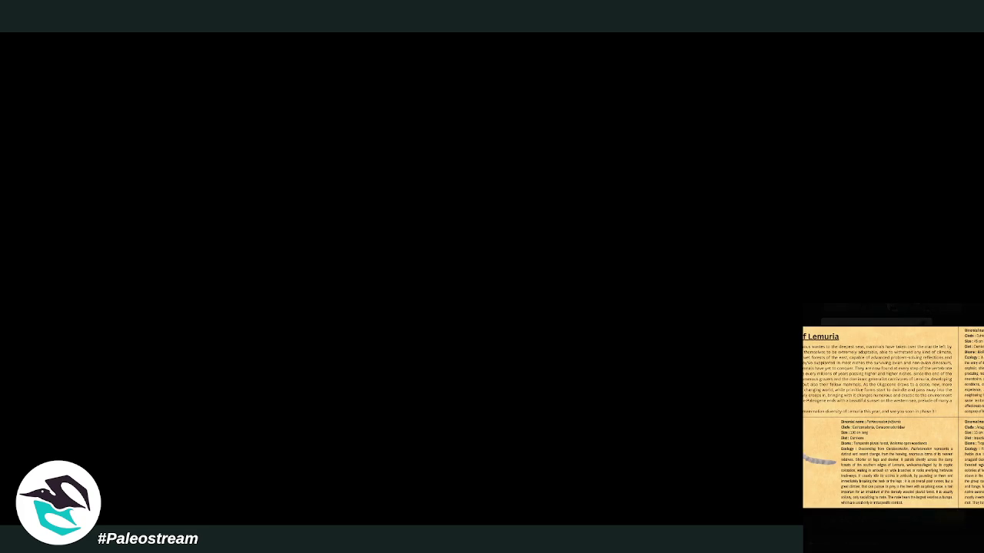
key(Escape)
Scroll further up the chat, then switch to the forum's thread list
scroll(893, 419, up, 2)
scroll(893, 418, up, 2)
scroll(893, 418, up, 2)
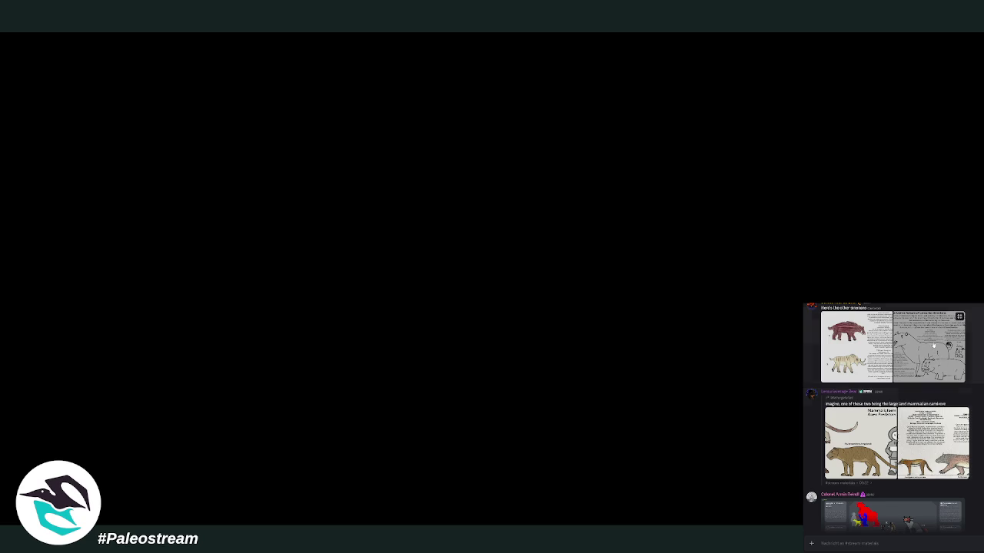
scroll(893, 418, up, 2)
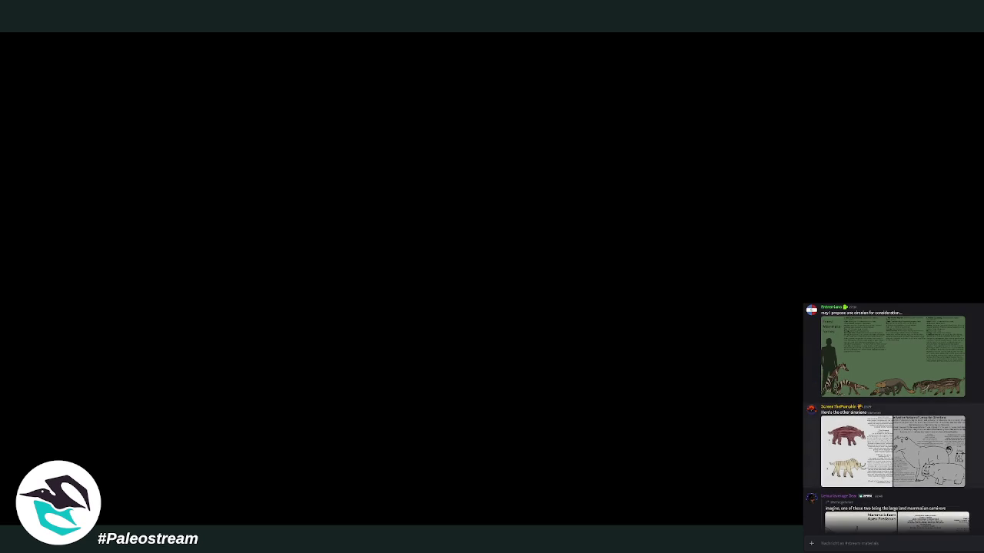
scroll(894, 418, up, 2)
scroll(893, 418, down, 3)
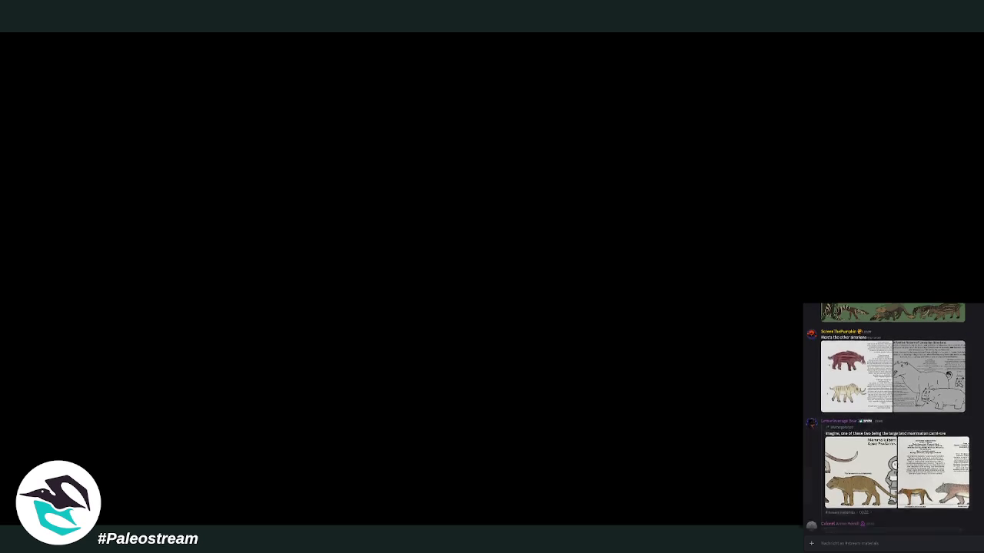
scroll(893, 418, up, 3)
scroll(893, 418, up, 2)
scroll(893, 418, up, 2)
scroll(893, 418, up, 3)
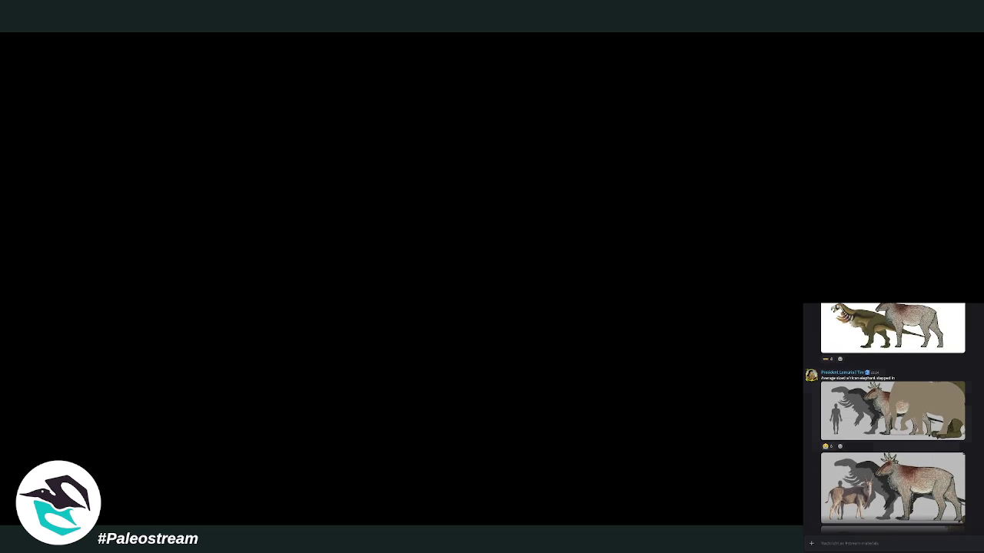
scroll(894, 418, up, 1)
scroll(893, 419, up, 2)
scroll(893, 418, up, 2)
scroll(893, 418, up, 2)
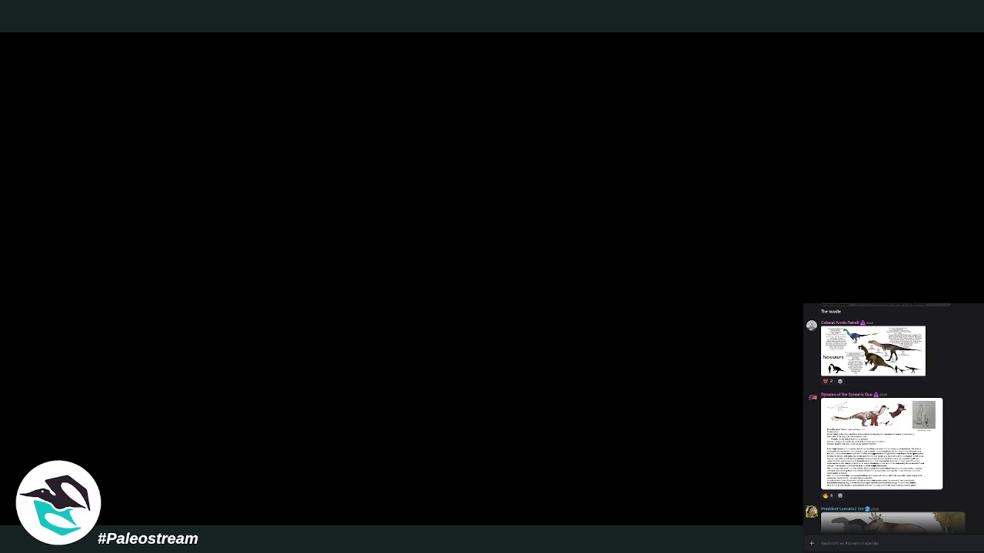
key(alt+Up)
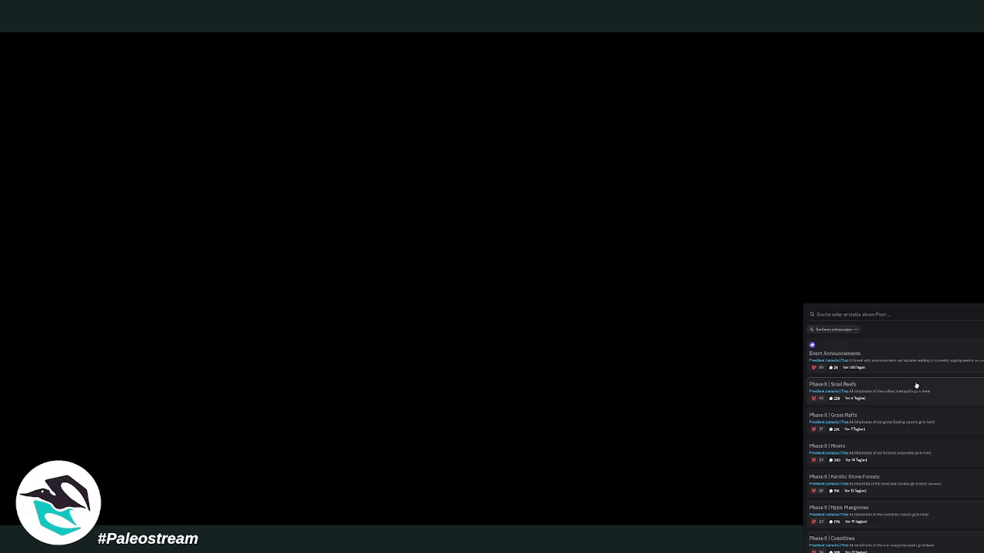
Scroll the forum list and open the Temperate Pluvial Forests thread
scroll(919, 429, down, 2)
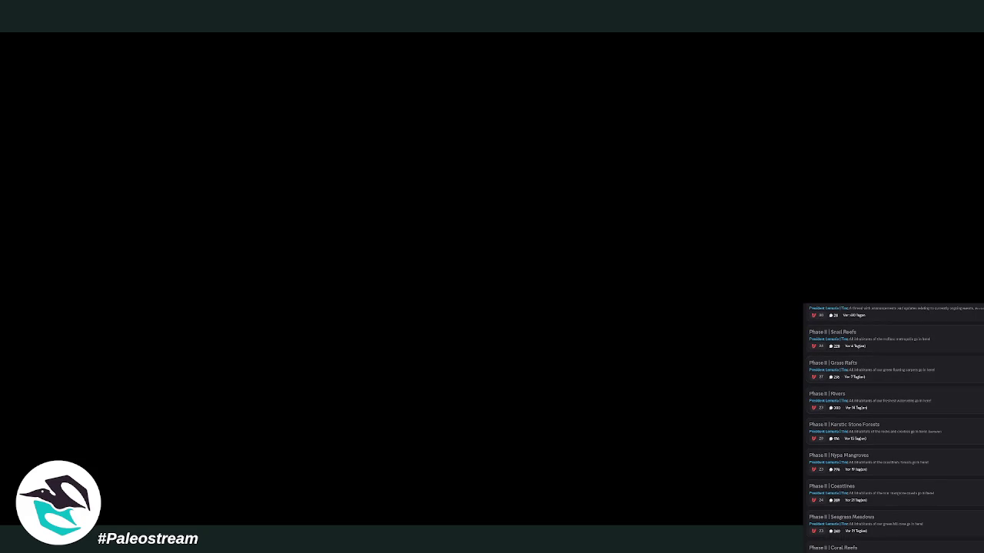
scroll(930, 440, down, 2)
scroll(934, 438, down, 2)
scroll(935, 438, down, 2)
scroll(935, 438, down, 1)
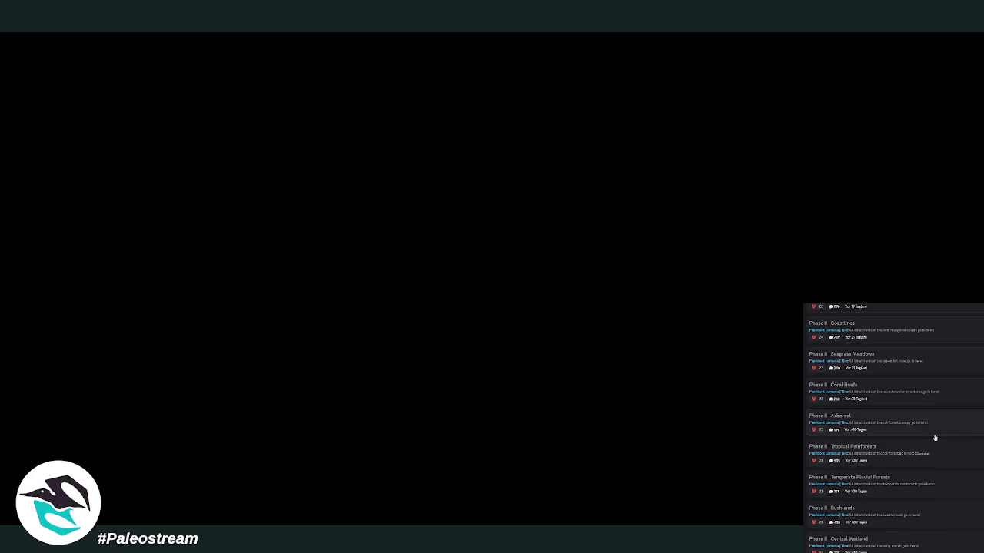
click(937, 478)
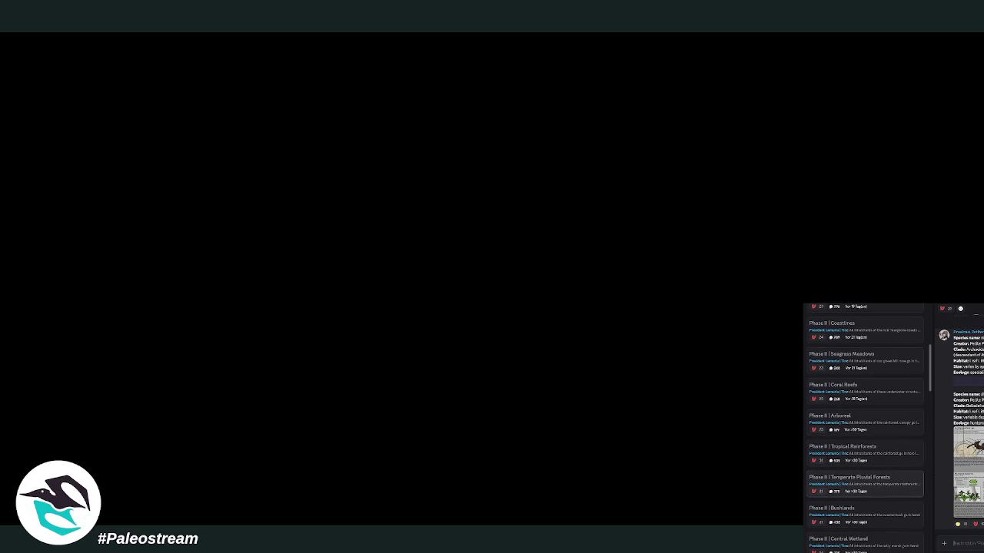
Browse down through the Temperate Pluvial Forests thread's posts
scroll(959, 422, down, 2)
scroll(959, 423, down, 2)
scroll(959, 423, down, 2)
scroll(960, 423, down, 3)
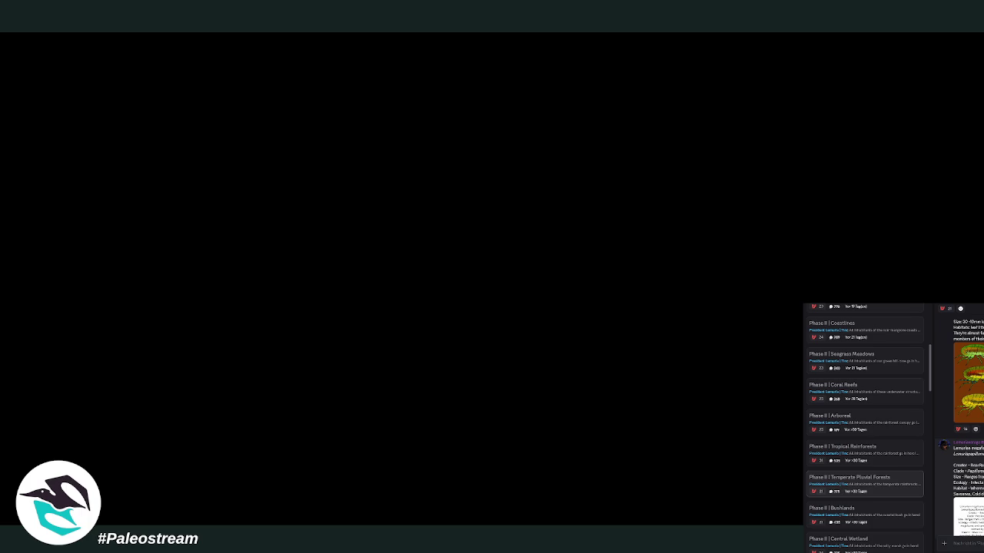
scroll(959, 422, down, 2)
scroll(959, 422, down, 2)
scroll(959, 423, down, 2)
scroll(959, 423, down, 2)
scroll(959, 422, down, 2)
scroll(959, 423, down, 2)
scroll(960, 422, down, 2)
scroll(959, 423, down, 2)
scroll(960, 423, down, 2)
scroll(959, 422, down, 2)
scroll(959, 423, down, 2)
scroll(960, 423, down, 2)
scroll(959, 423, down, 2)
scroll(959, 423, down, 2)
scroll(959, 422, down, 2)
scroll(960, 422, down, 2)
scroll(959, 423, down, 2)
scroll(959, 423, down, 2)
scroll(959, 422, down, 2)
scroll(960, 423, down, 2)
scroll(960, 422, up, 2)
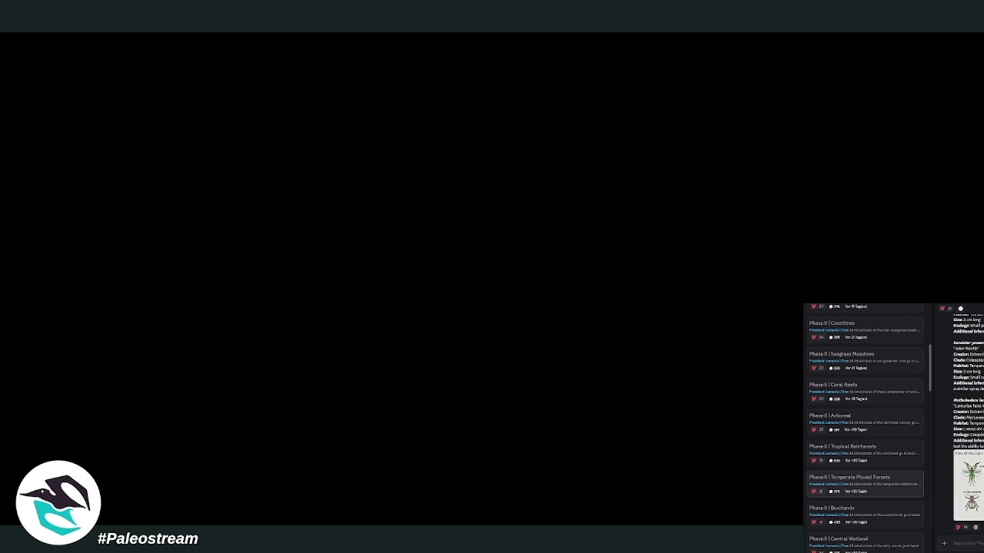
scroll(970, 466, down, 3)
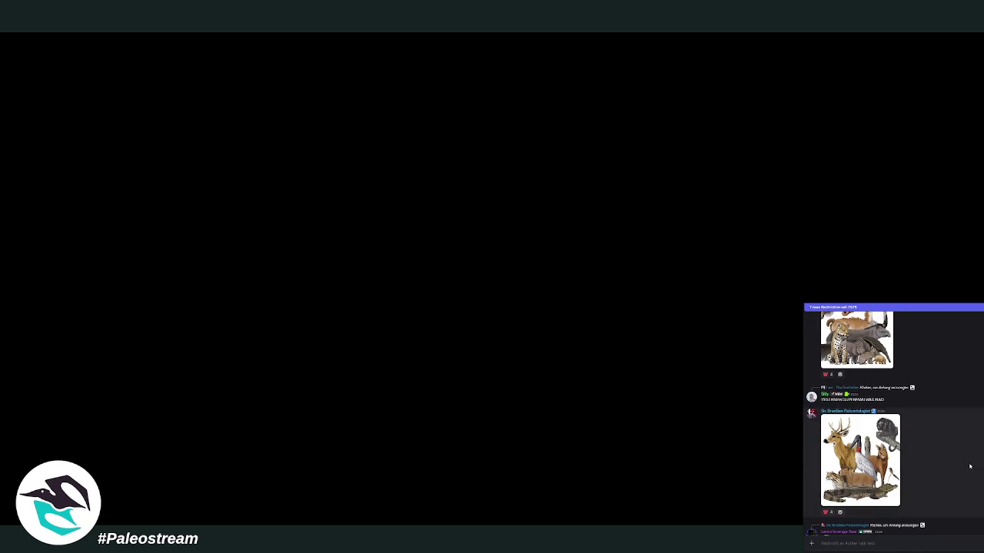
scroll(970, 467, down, 3)
scroll(970, 465, down, 3)
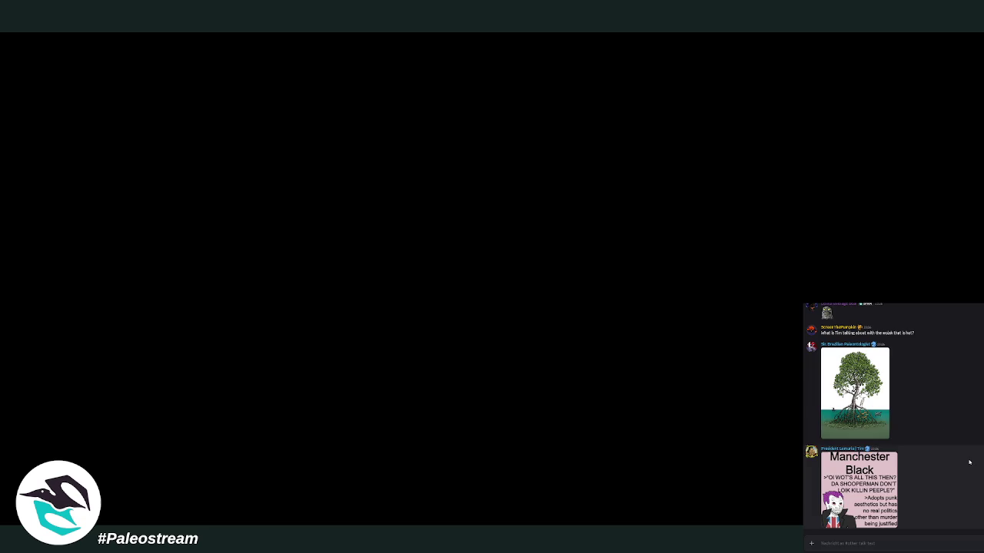
Preview the posted tree image, then return to the forum's thread list
click(855, 392)
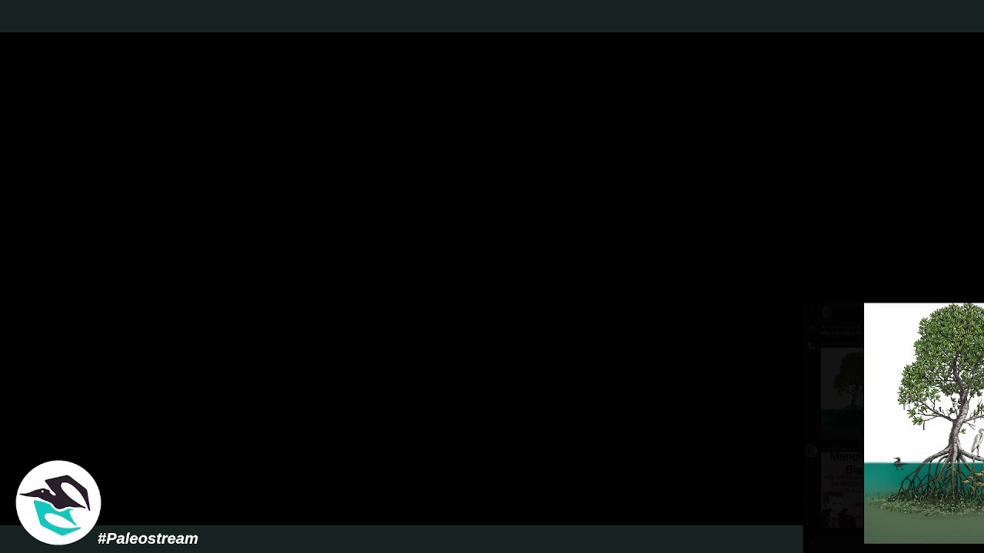
key(Escape)
key(alt+Down)
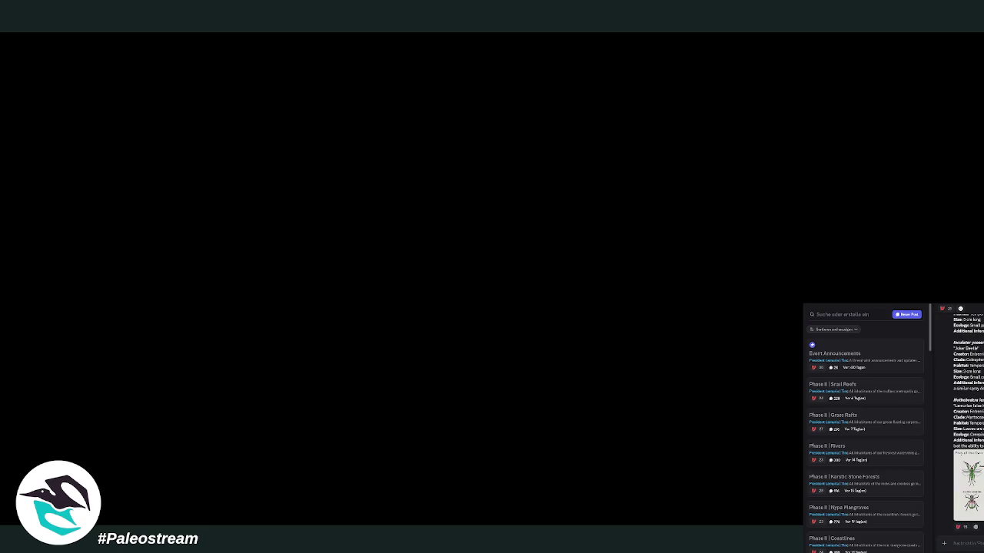
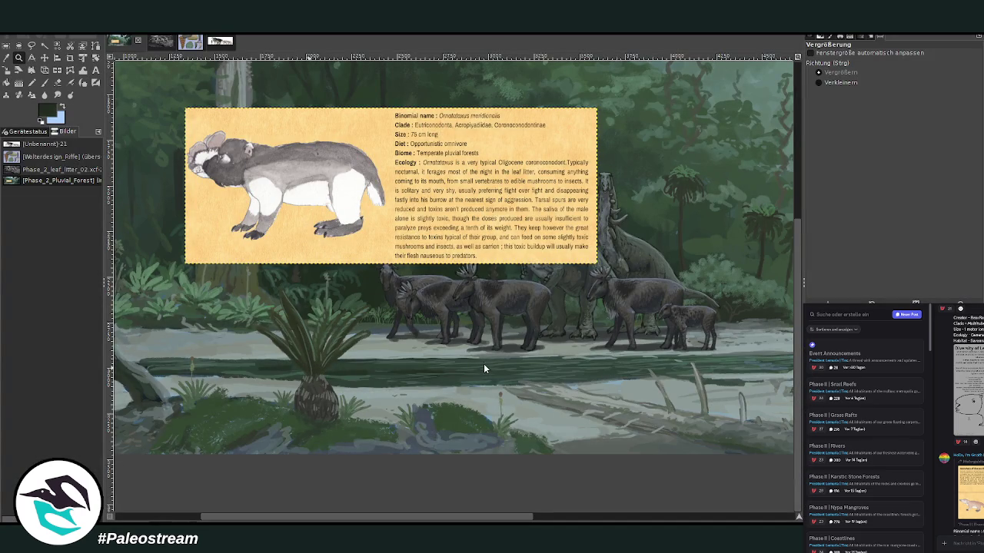
Try moving the Macrogeneios card down-left, then undo that move and earlier edits
key(ctrl+z)
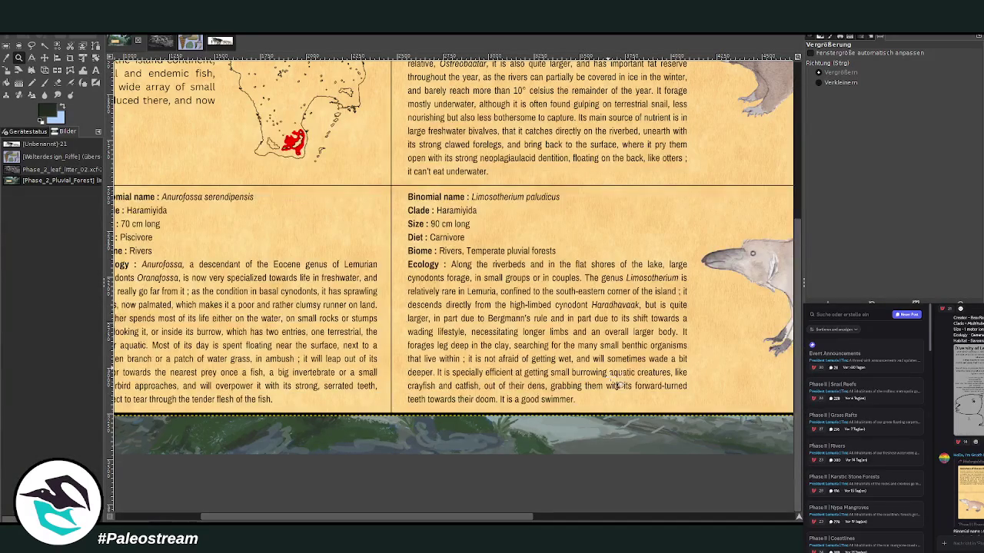
click(44, 57)
drag(635, 179, 364, 340)
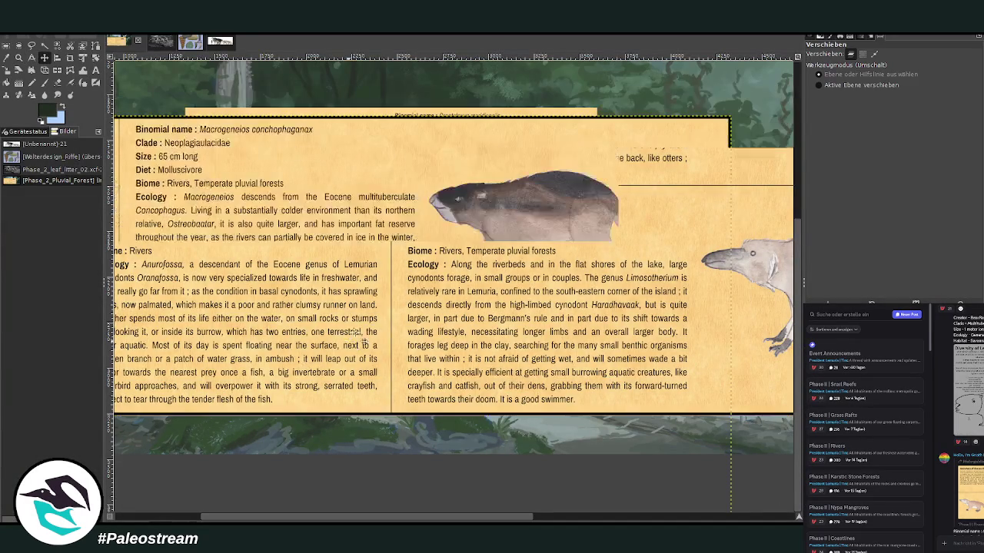
key(ctrl+z)
key(ctrl+z)
key(ctrl+z)
key(ctrl+z)
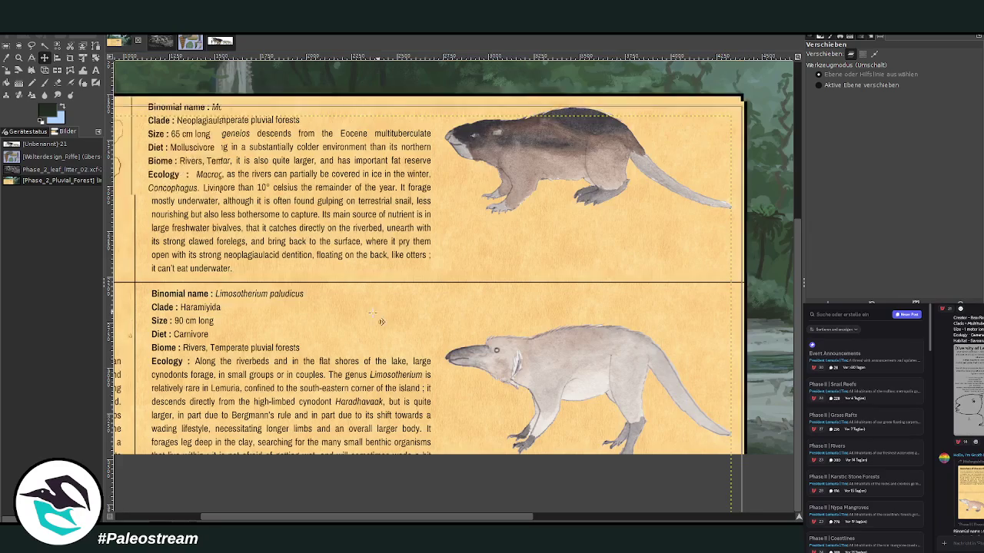
key(ctrl+z)
key(ctrl+z)
Crop the combined card layer to just the top Macrogeneios card
click(68, 59)
drag(137, 121, 738, 343)
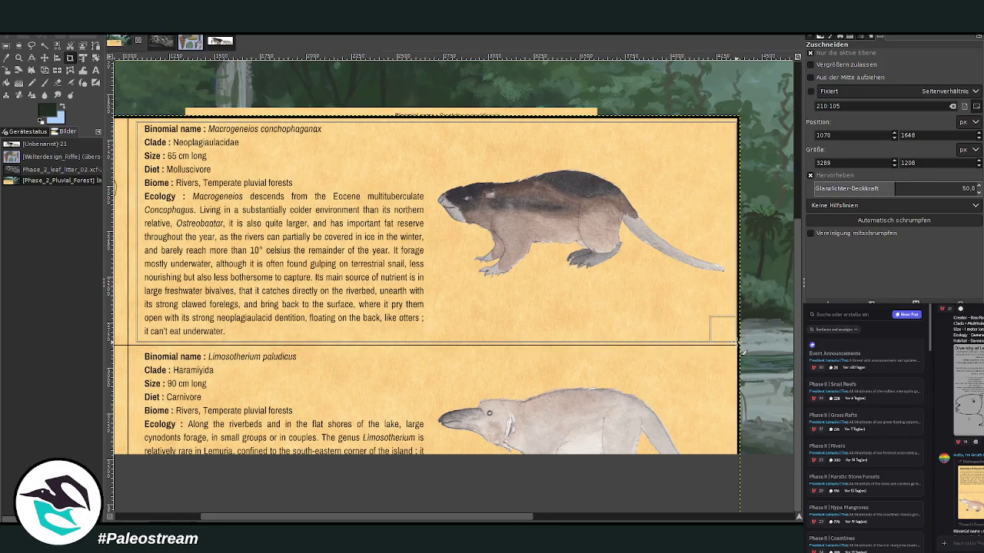
key(Return)
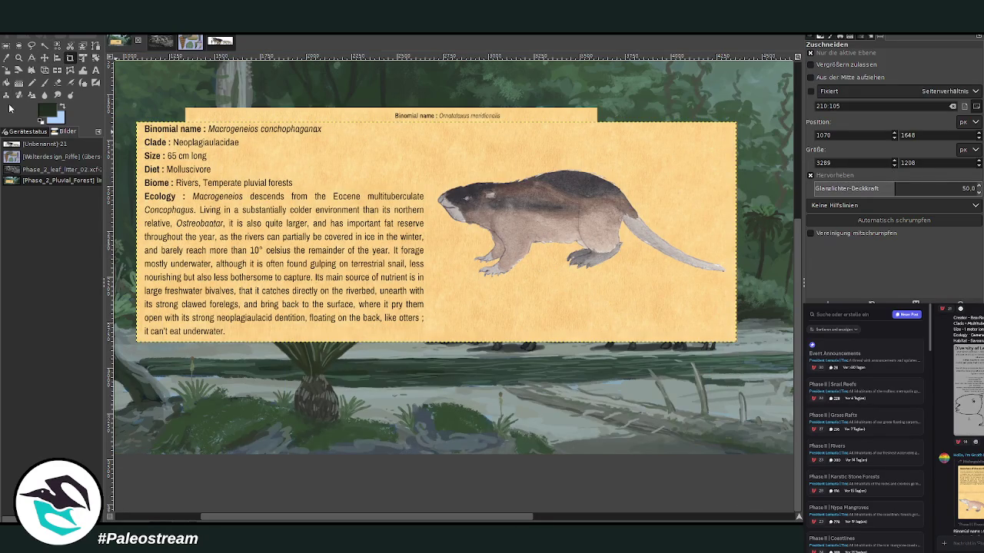
Scale the Macrogeneios card down in two passes onto the Ornatotaxus card's left part
click(19, 70)
mouse_move(509, 240)
mouse_down()
mouse_move(299, 163)
mouse_move(331, 240)
mouse_up()
drag(261, 181, 341, 196)
click(758, 132)
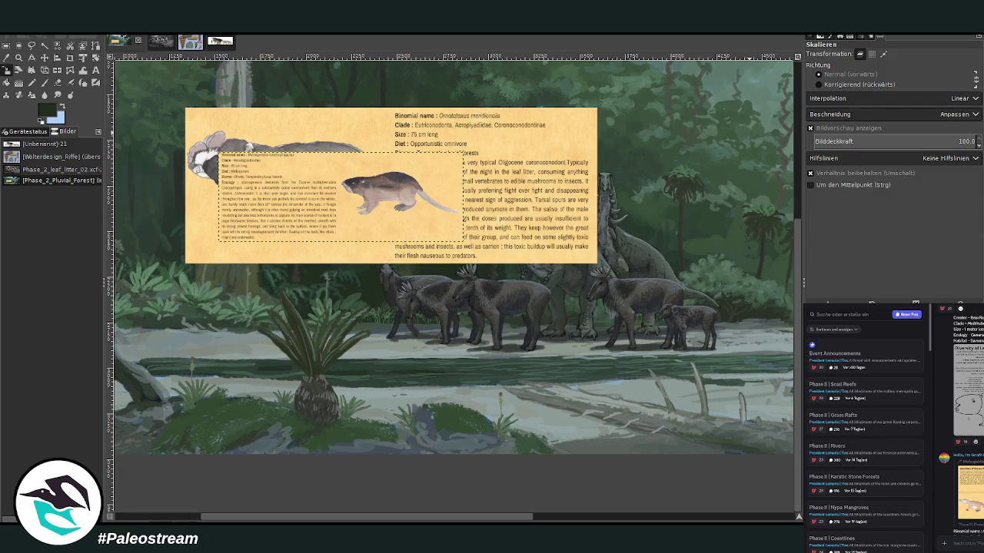
click(349, 183)
drag(596, 263, 463, 213)
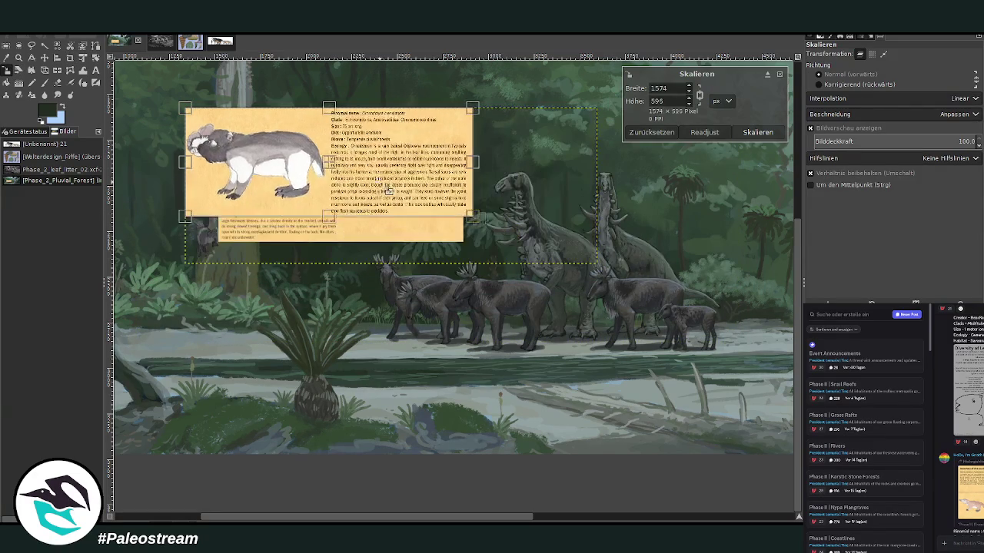
click(758, 132)
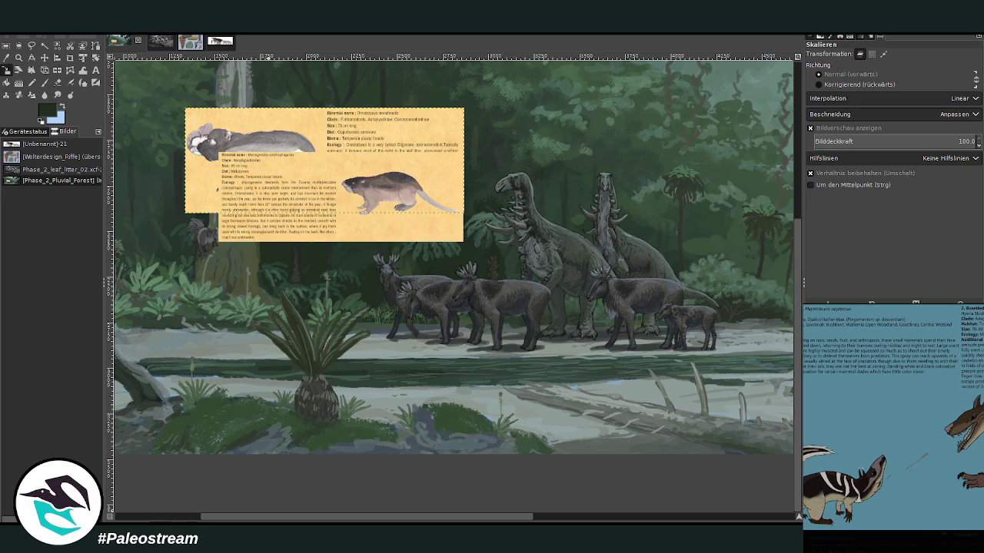
key(Escape)
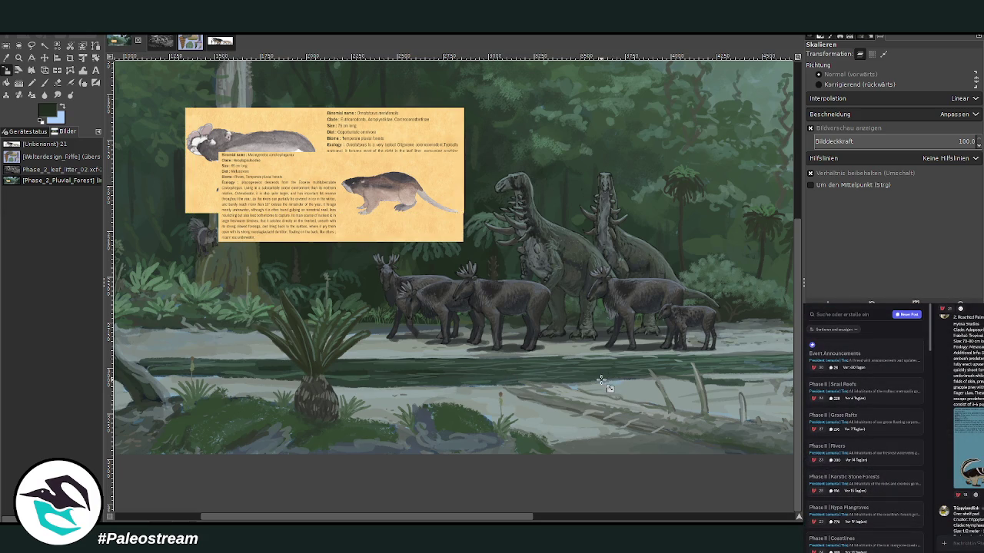
Move the blue creature card into the scene below the yellow cards, shifting the mole card off it
scroll(258, 501, left, 5)
scroll(258, 501, up, 6)
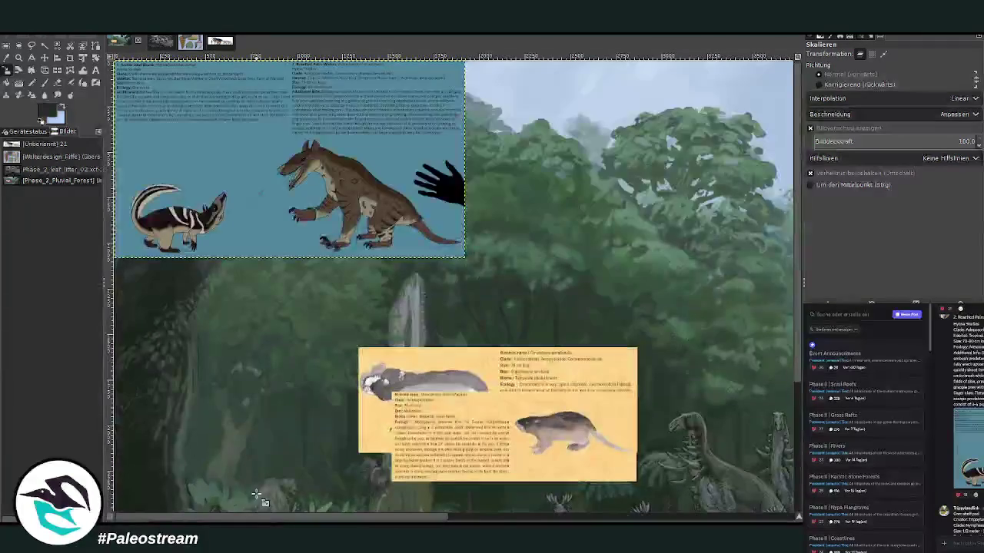
click(44, 58)
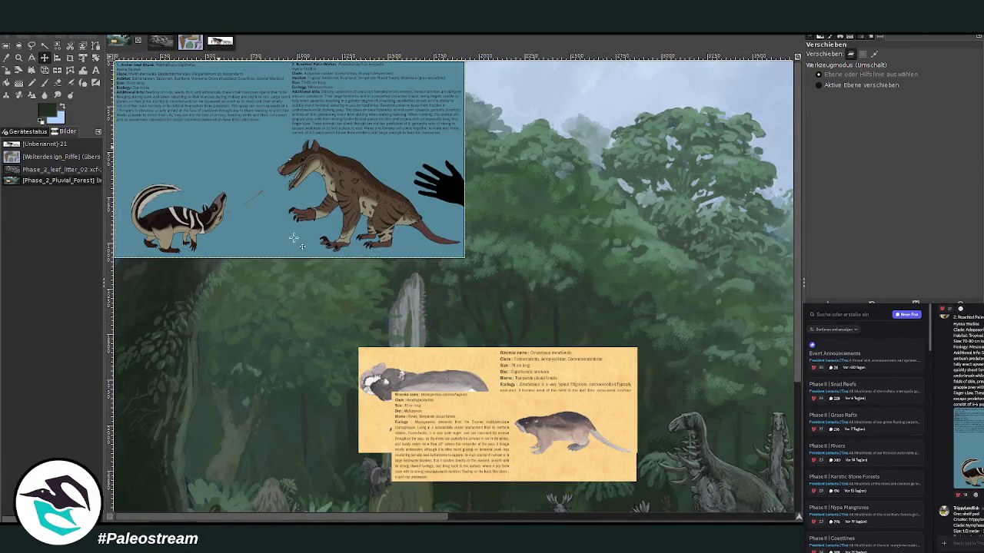
drag(293, 239, 559, 477)
scroll(559, 476, down, 5)
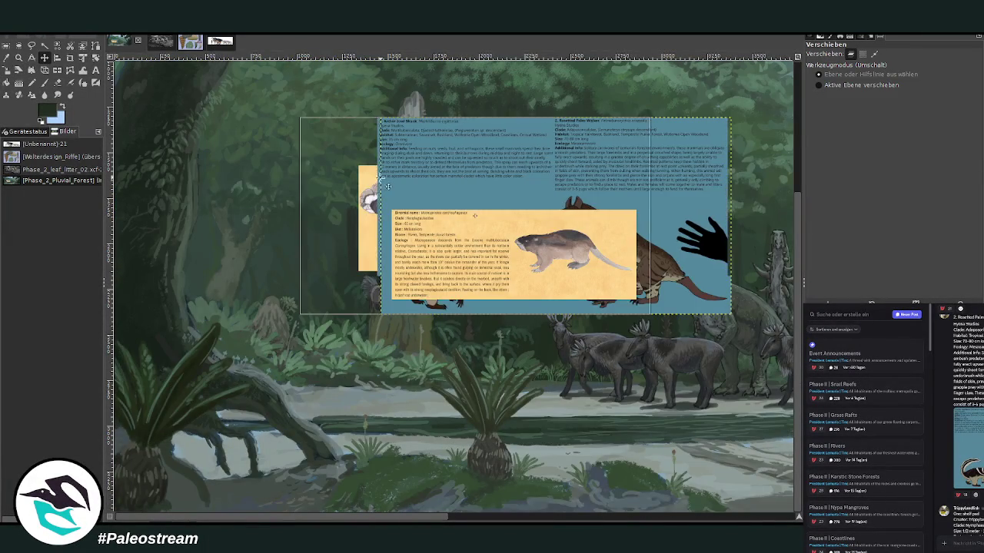
drag(389, 186, 312, 186)
drag(461, 253, 582, 189)
drag(430, 268, 420, 294)
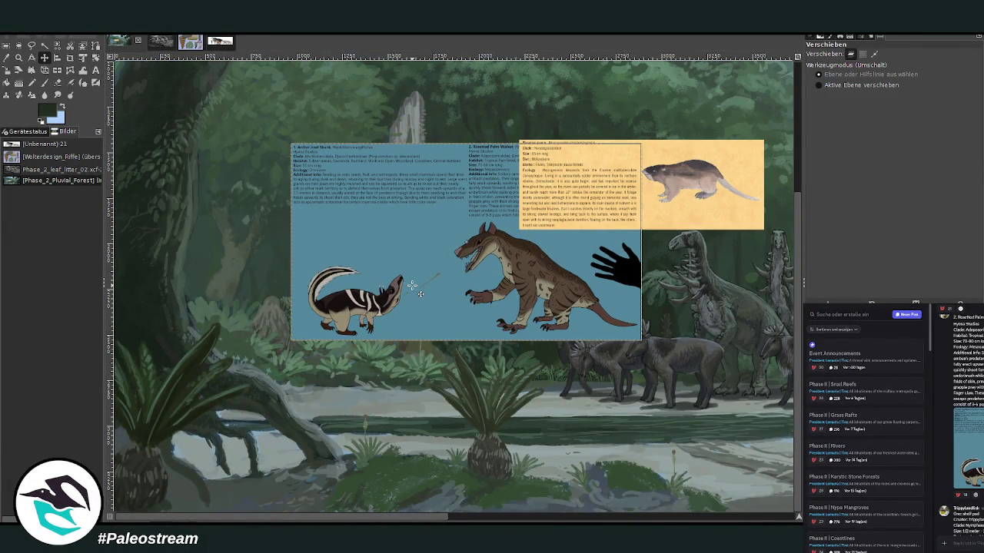
Crop the blue card to its left half, keeping only the Archer Jowl Skunk entry
click(70, 57)
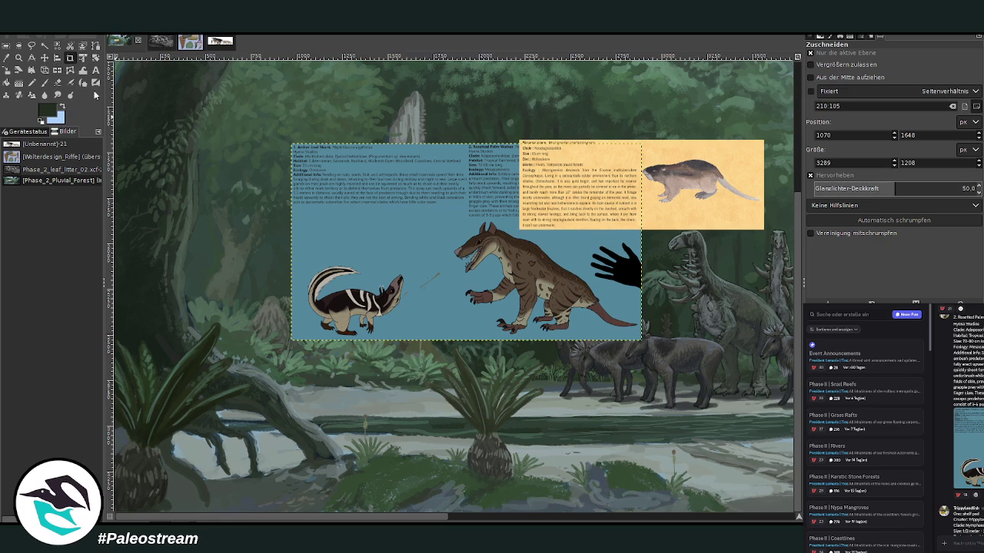
drag(261, 130, 470, 375)
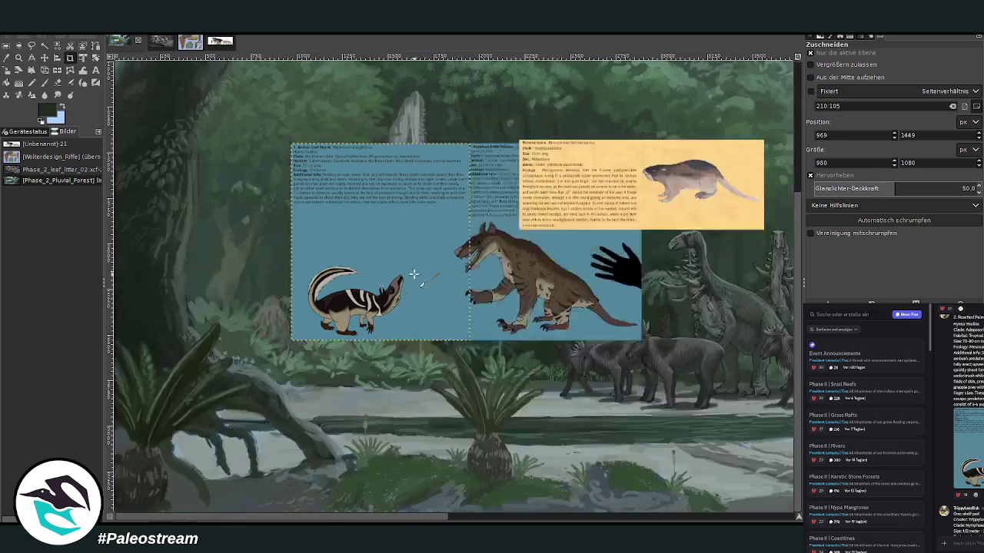
click(416, 273)
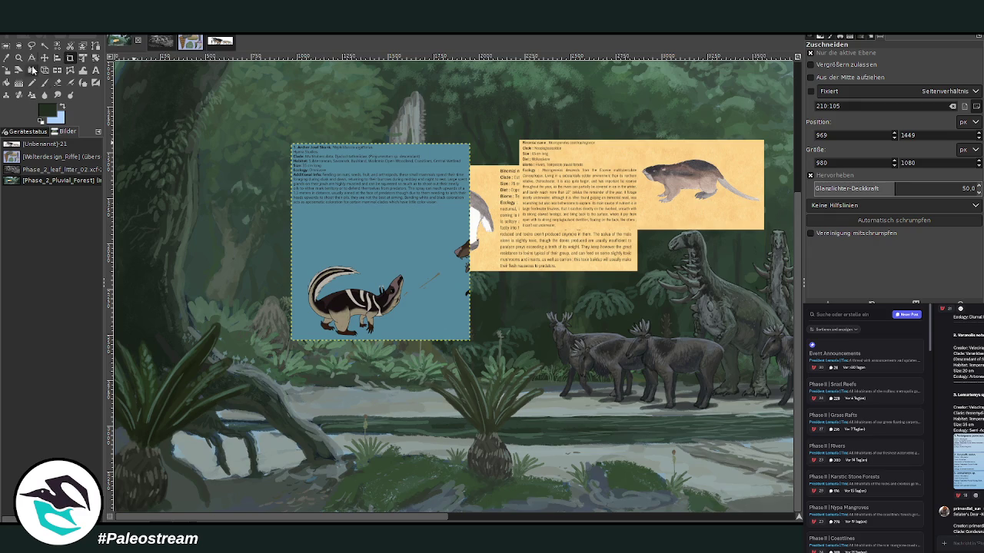
click(19, 57)
Zoom into a rectangle around the blue Archer Jowl Skunk card to read its text
drag(267, 136, 498, 349)
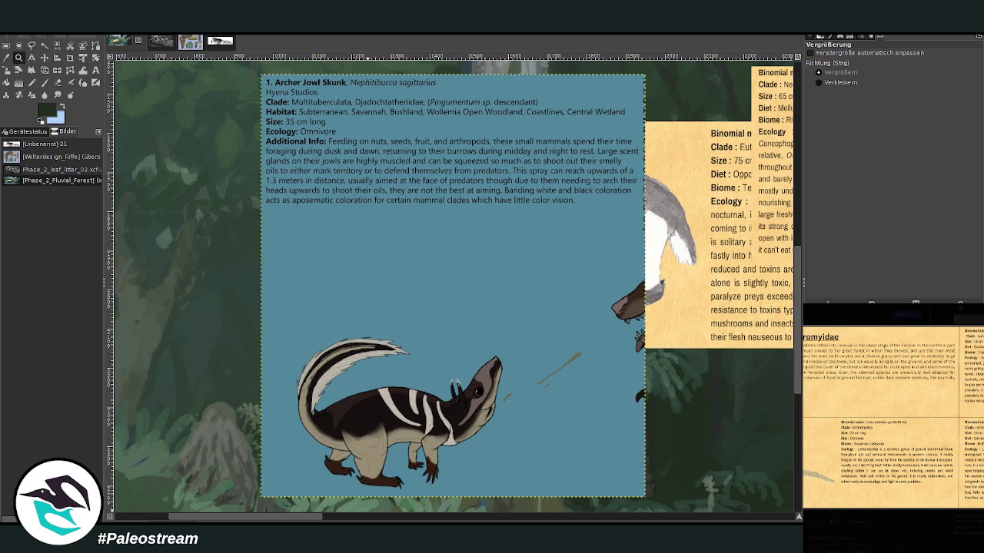
Pan right and zoom out with Verkleinern until the whole forest painting shows
scroll(453, 284, right, 10)
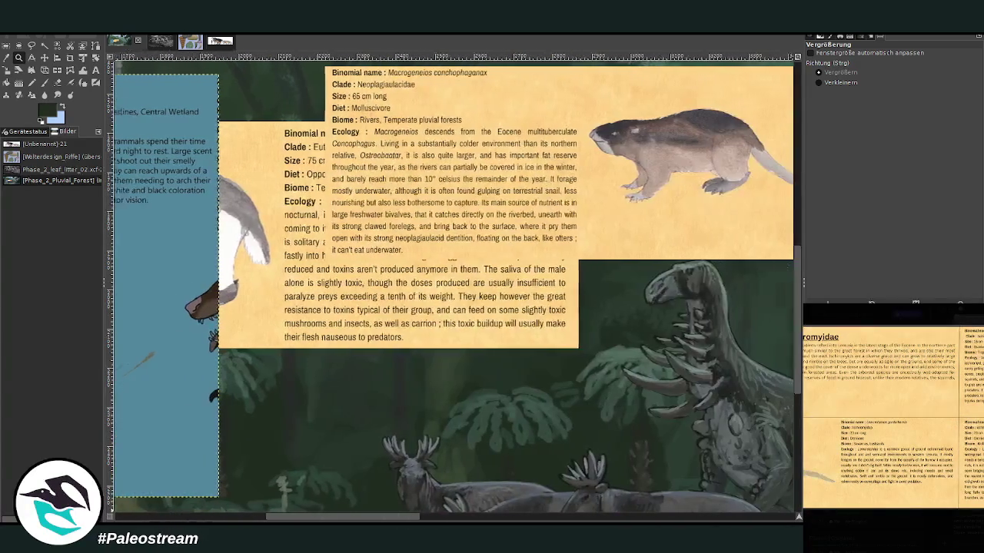
click(18, 59)
click(819, 82)
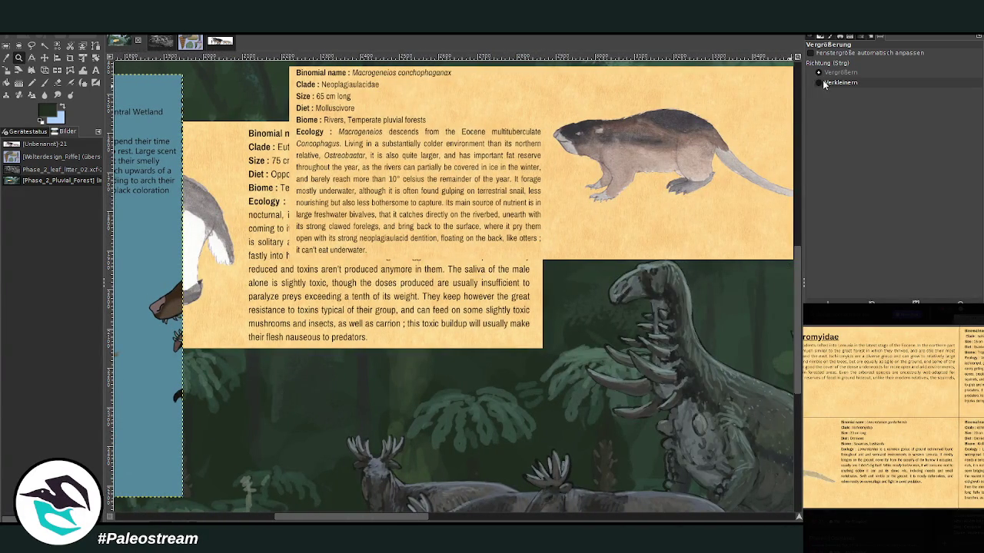
click(510, 204)
click(510, 203)
click(494, 196)
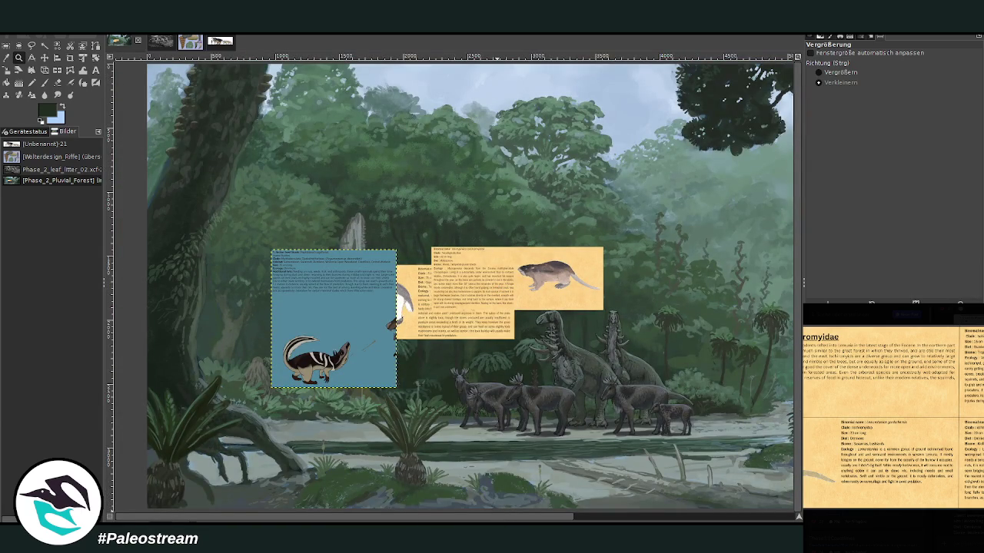
drag(665, 521, 486, 521)
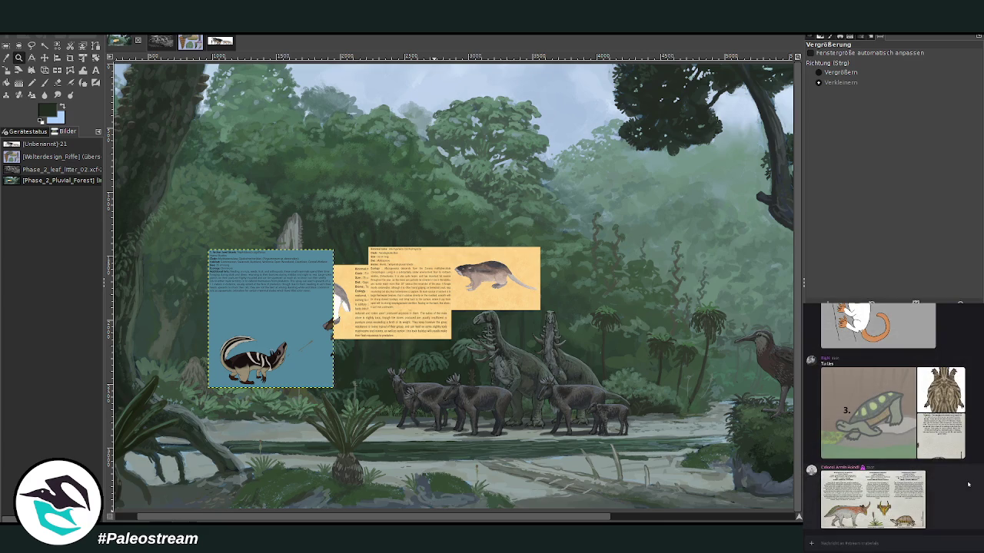
In the Discord panel, preview the turtle sheet, close it, and enlarge the Ginkgo-bill sheet
click(907, 500)
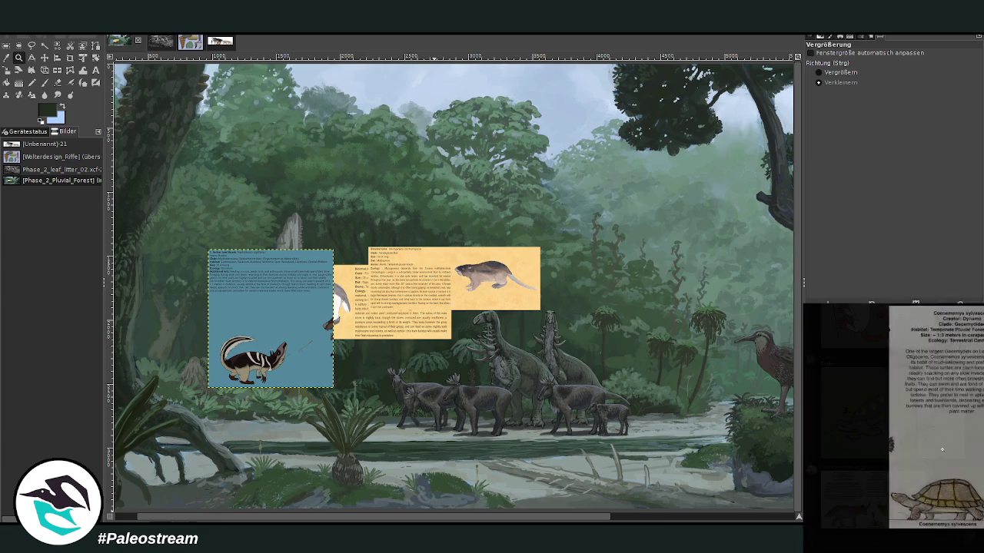
key(Escape)
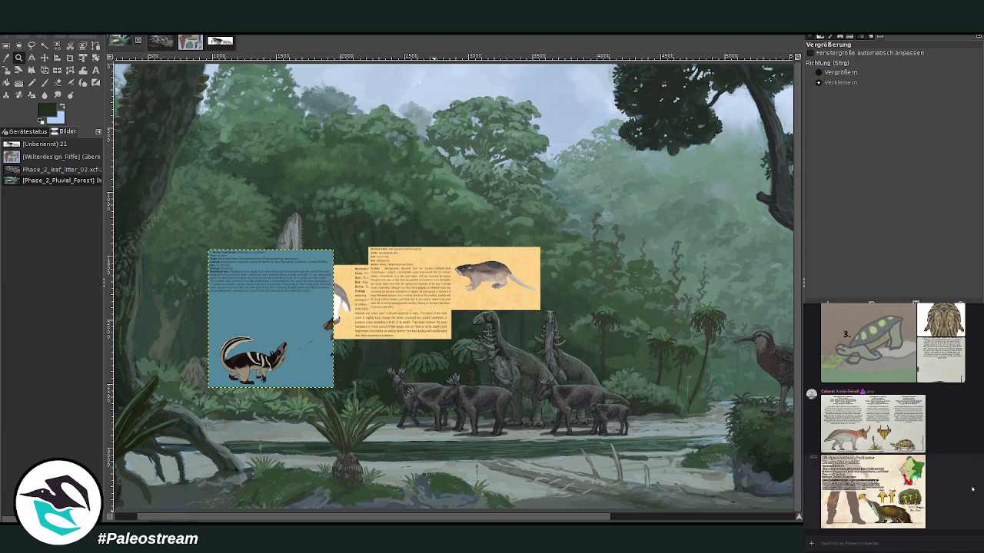
click(872, 491)
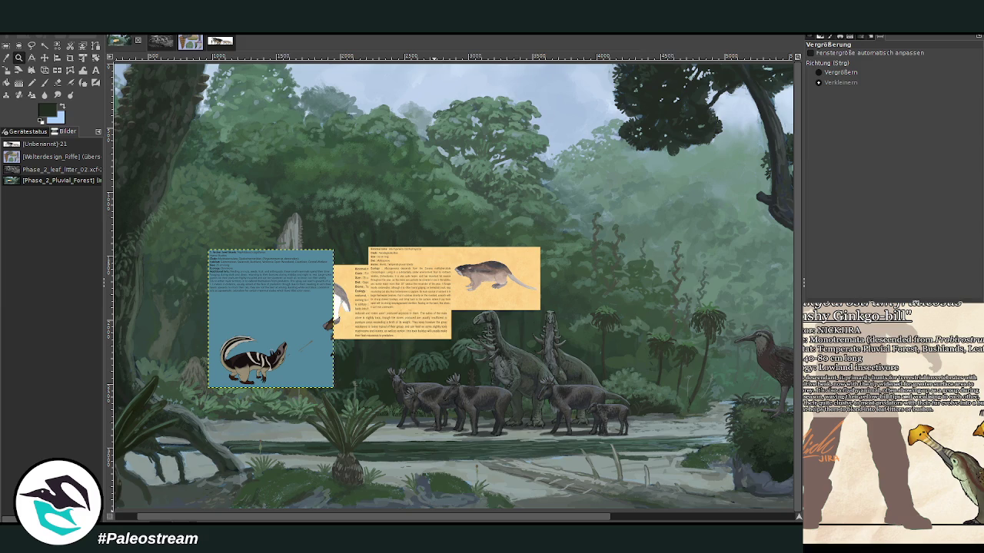
right_click(887, 436)
Paste the copied Ginkgo-bill sheet at scene centre and move the mole card to its upper left
click(898, 452)
key(Escape)
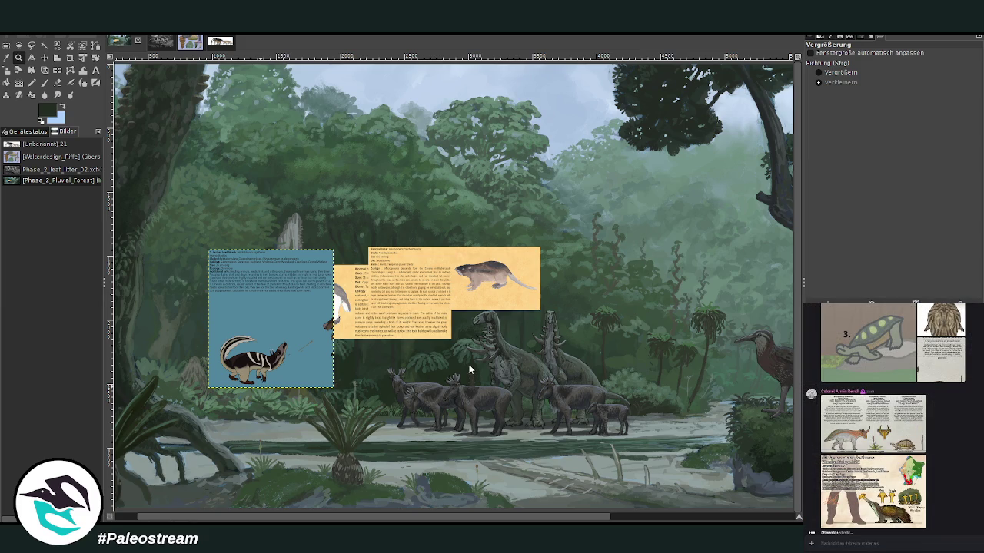
key(ctrl+v)
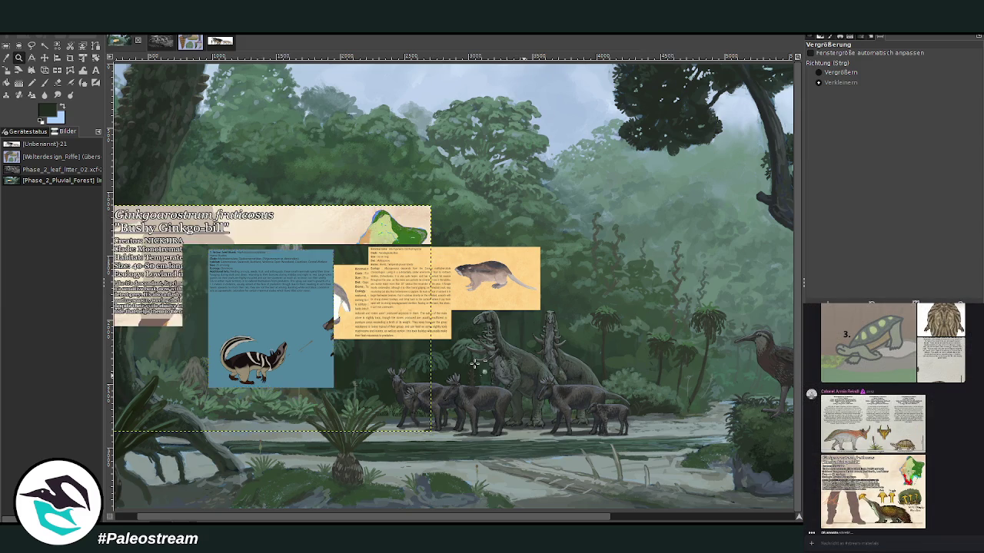
click(44, 58)
drag(217, 301, 447, 267)
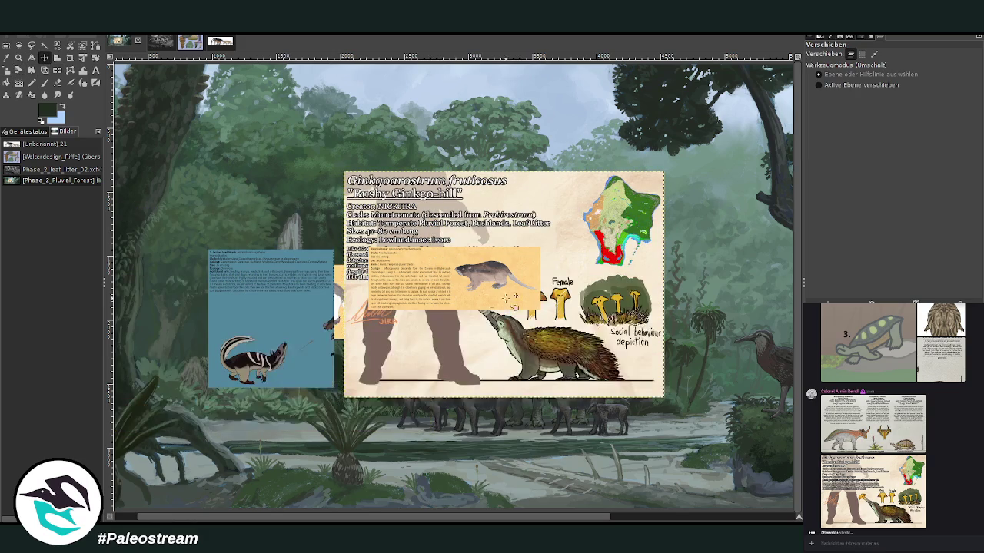
drag(458, 275, 250, 178)
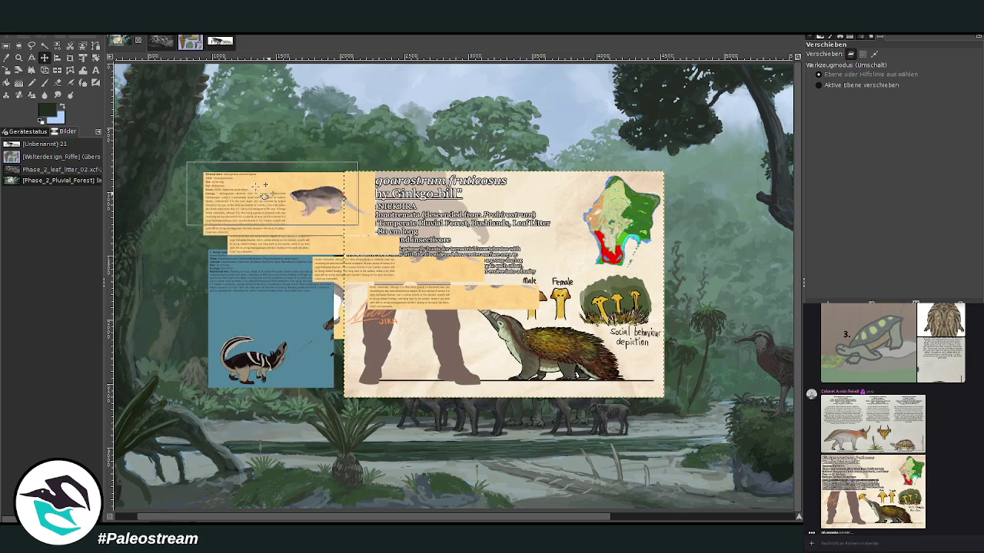
click(19, 58)
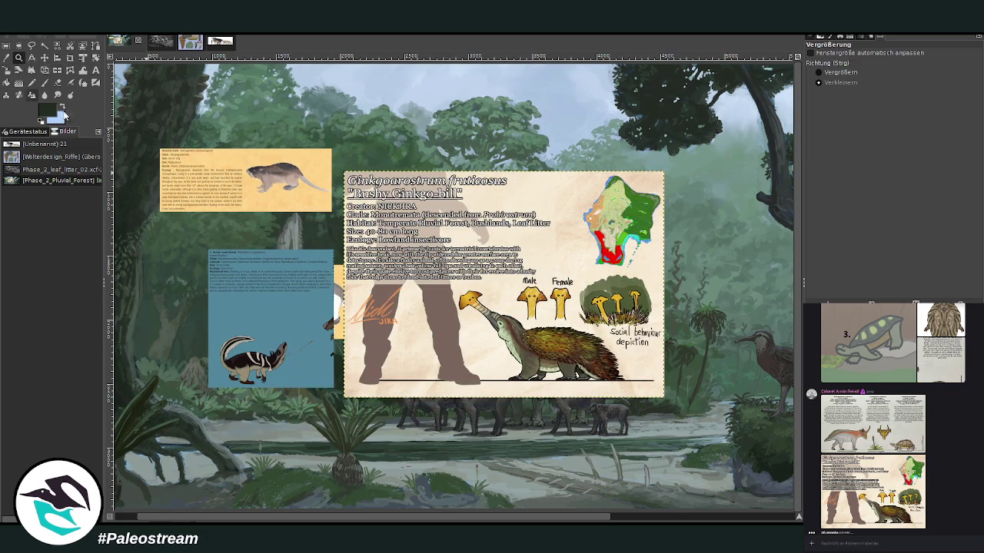
Crop the Bushy Ginkgo-bill card down to its illustration panel
drag(399, 195, 747, 422)
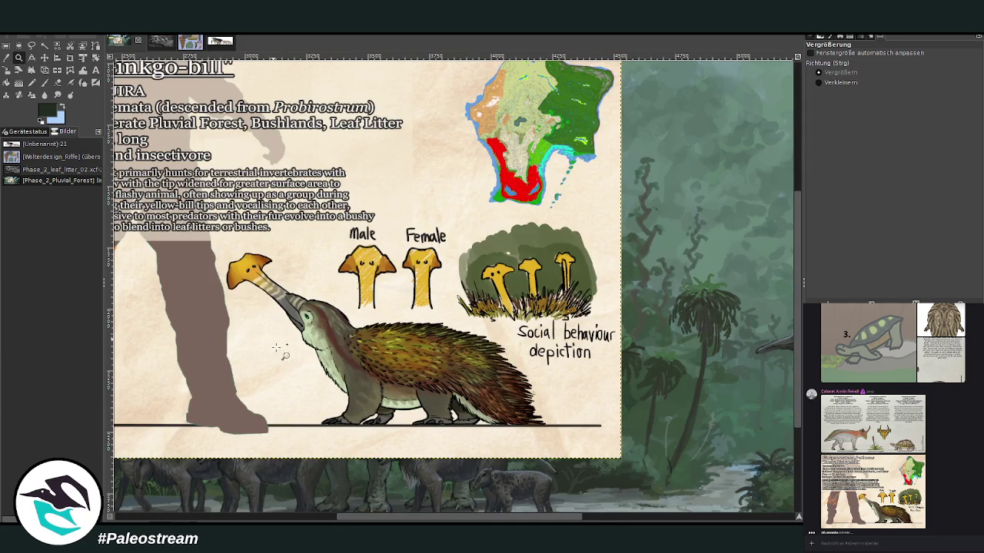
click(70, 57)
drag(206, 225, 609, 444)
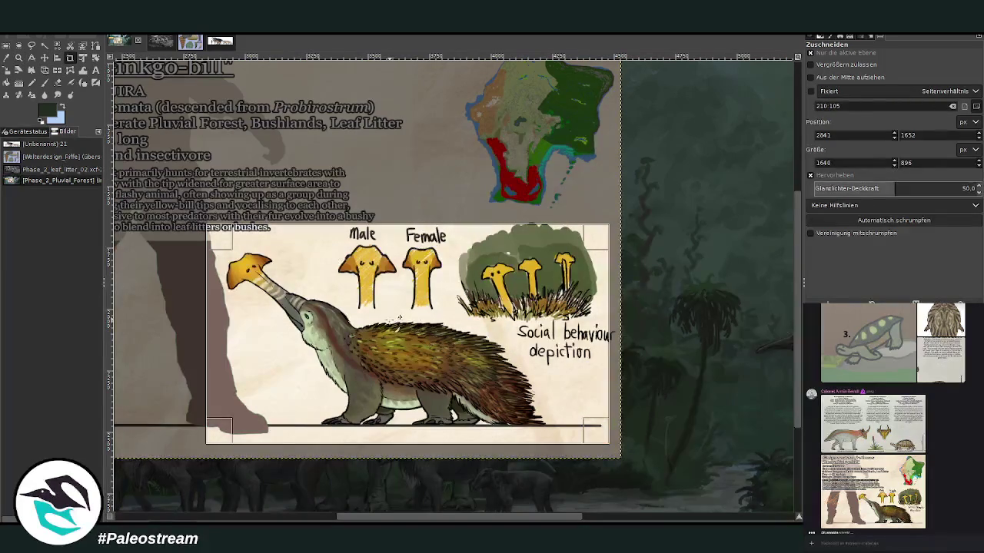
key(Return)
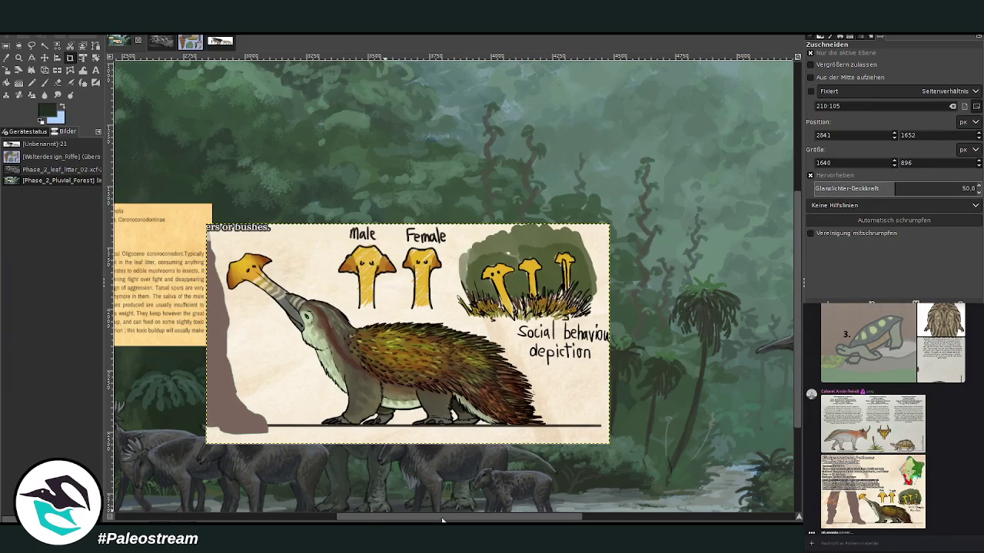
Scale the cropped illustration panel smaller and zoom in on it
scroll(442, 521, left, 3)
scroll(308, 346, down, 4)
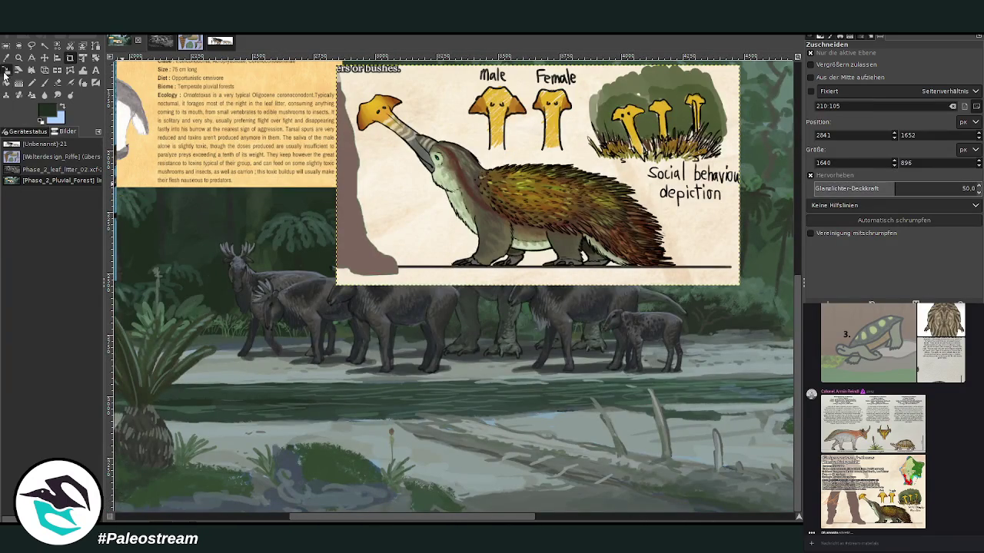
click(6, 71)
drag(740, 65, 597, 142)
click(757, 133)
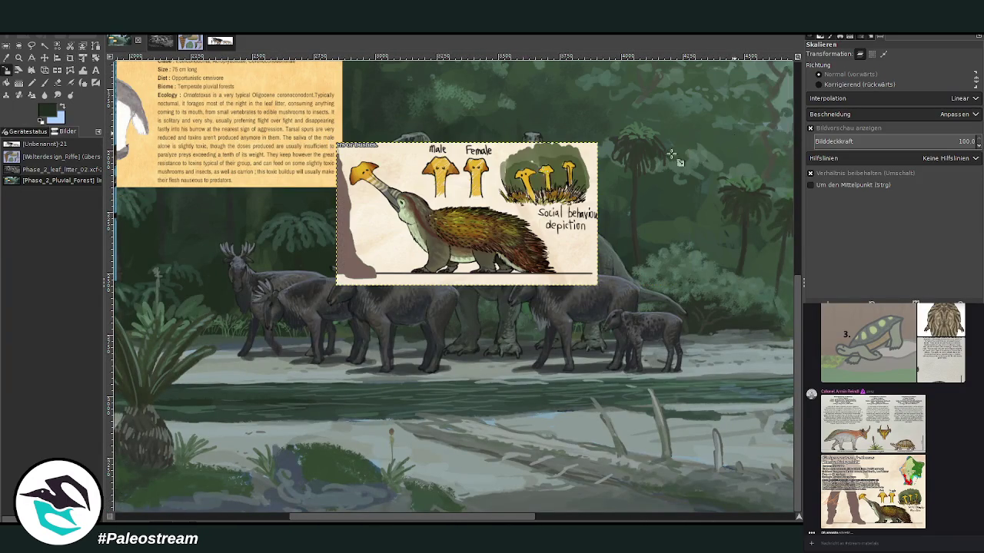
click(19, 57)
drag(174, 123, 640, 413)
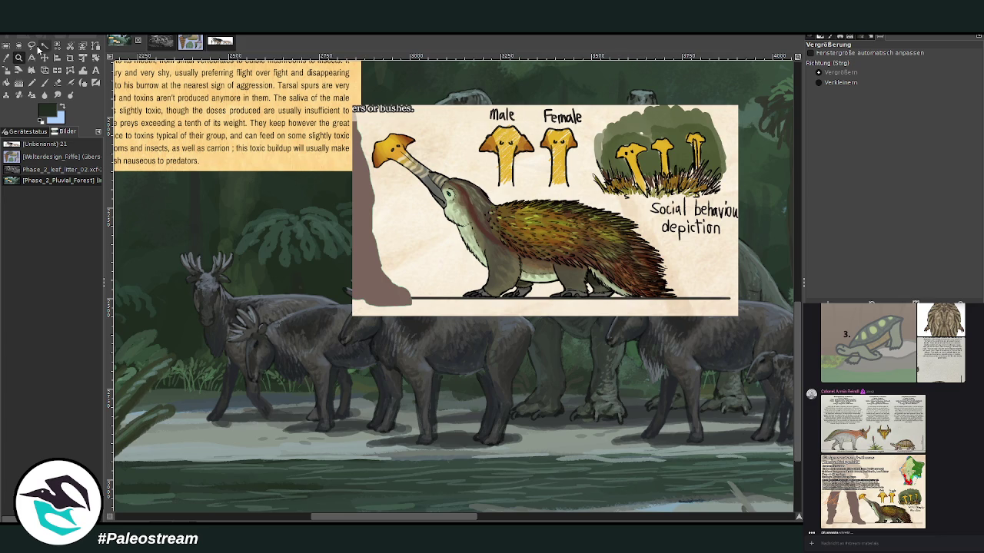
Sketch two test circles on the ground with the brush, then undo them
key(o)
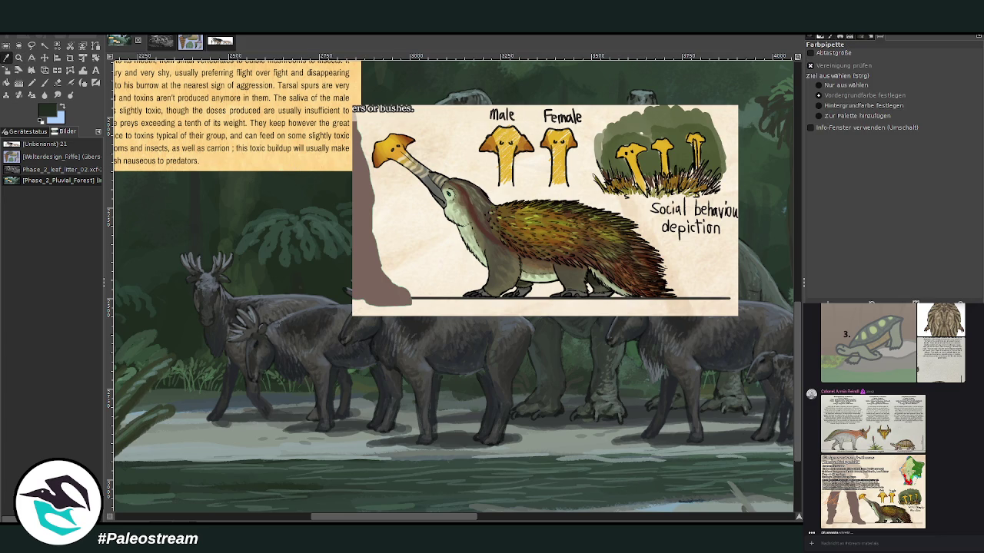
key(p)
drag(823, 110, 815, 110)
drag(883, 73, 922, 75)
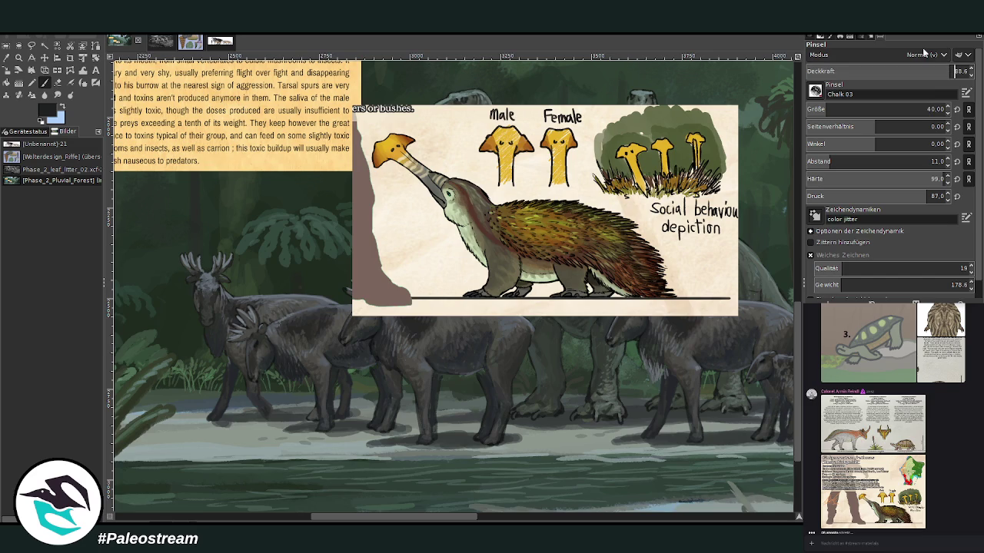
key(bracketleft)
key(bracketleft)
key(bracketleft)
drag(458, 449, 456, 430)
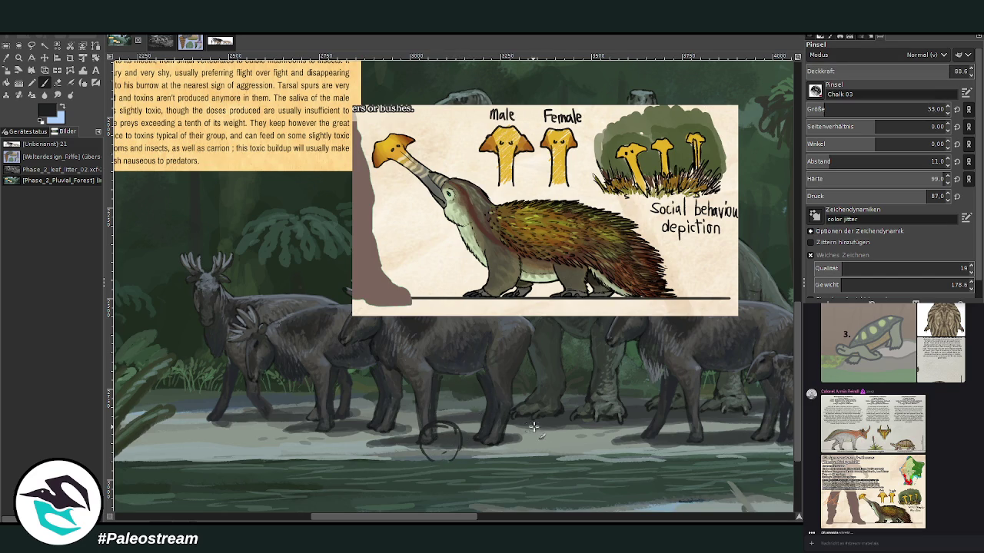
drag(516, 423, 519, 451)
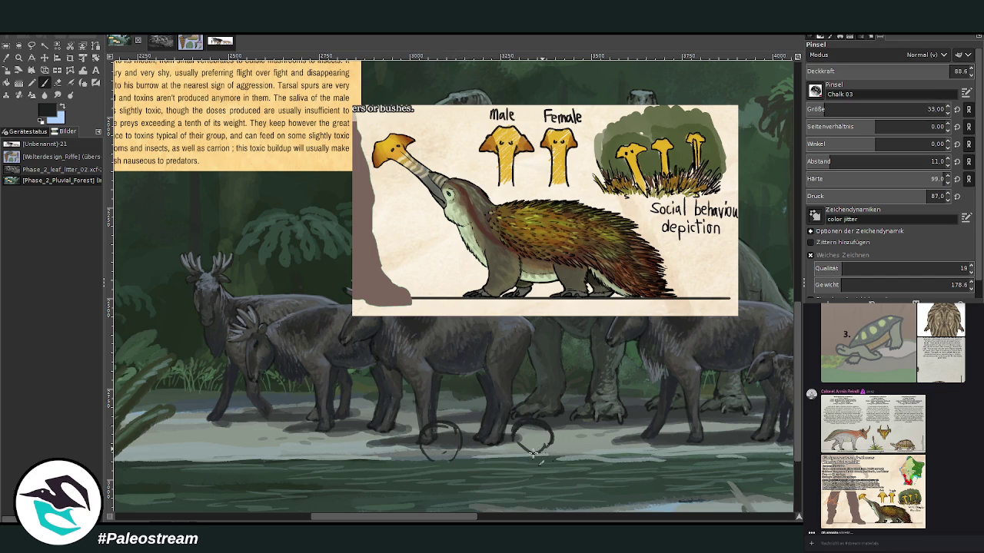
key(ctrl+z)
key(ctrl+z)
key(ctrl+z)
key(ctrl+z)
key(ctrl+z)
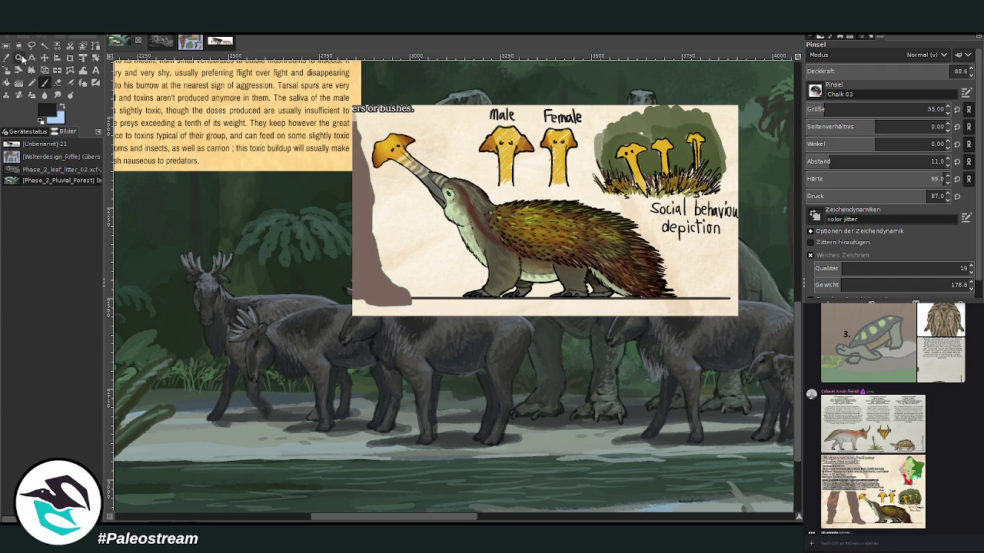
Move the Ginkgo-bill panel down-right, shrink it further, and zoom onto the ground below
click(19, 58)
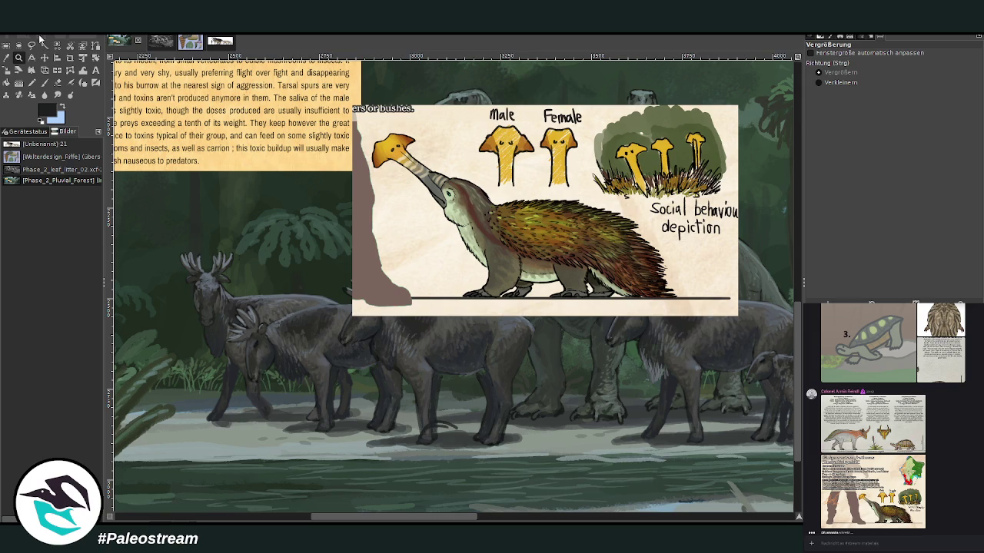
mouse_move(321, 91)
mouse_down()
mouse_move(676, 464)
mouse_move(667, 483)
mouse_up()
click(44, 58)
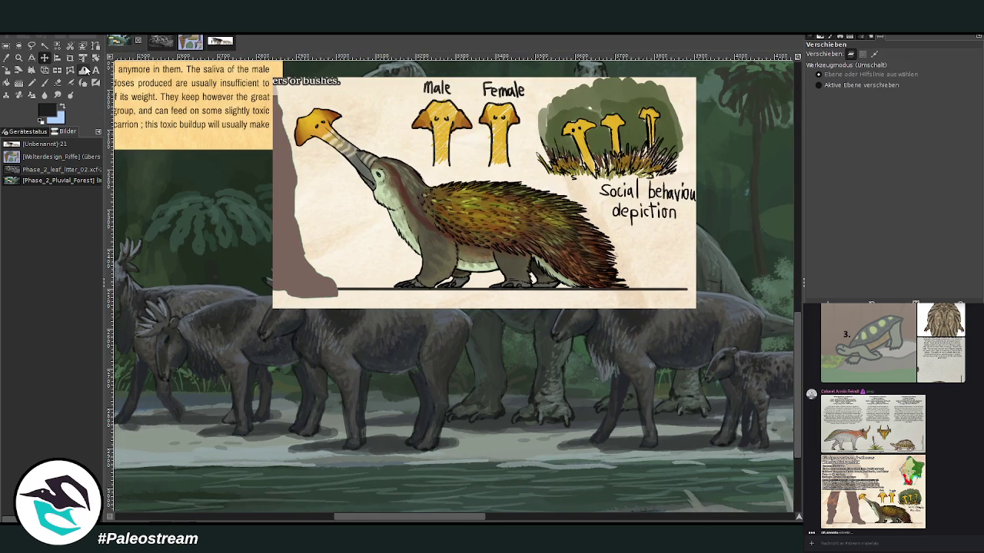
drag(385, 185, 413, 247)
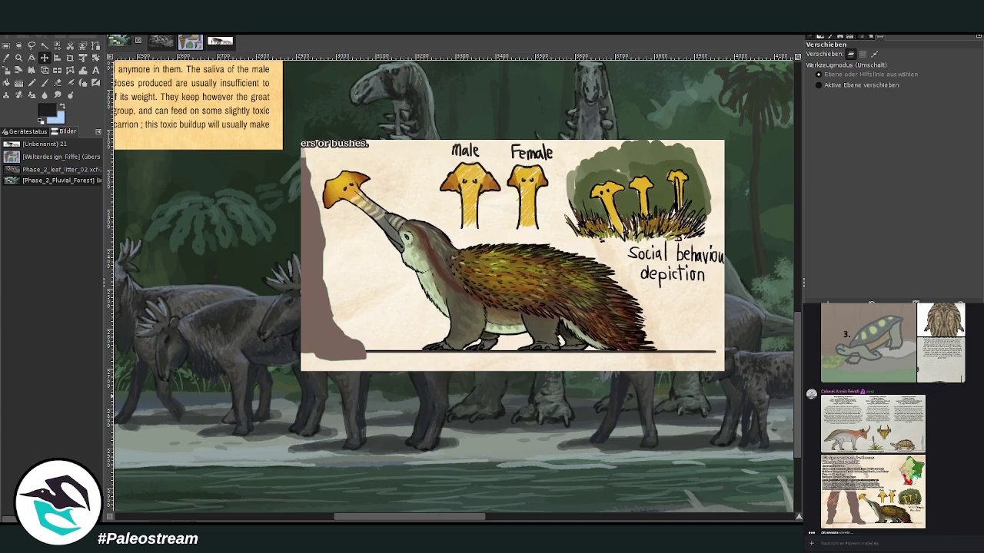
click(19, 70)
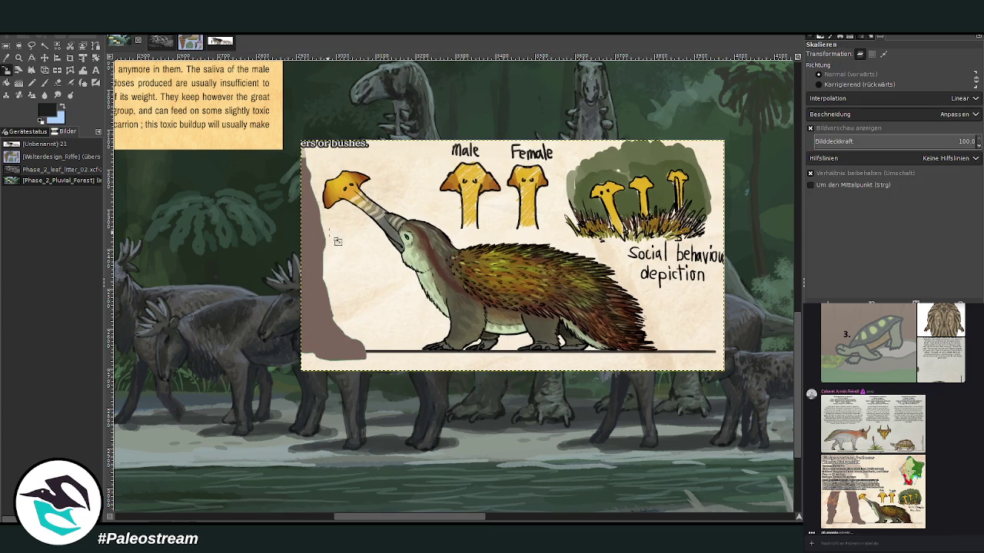
drag(342, 243, 566, 336)
click(747, 132)
key(z)
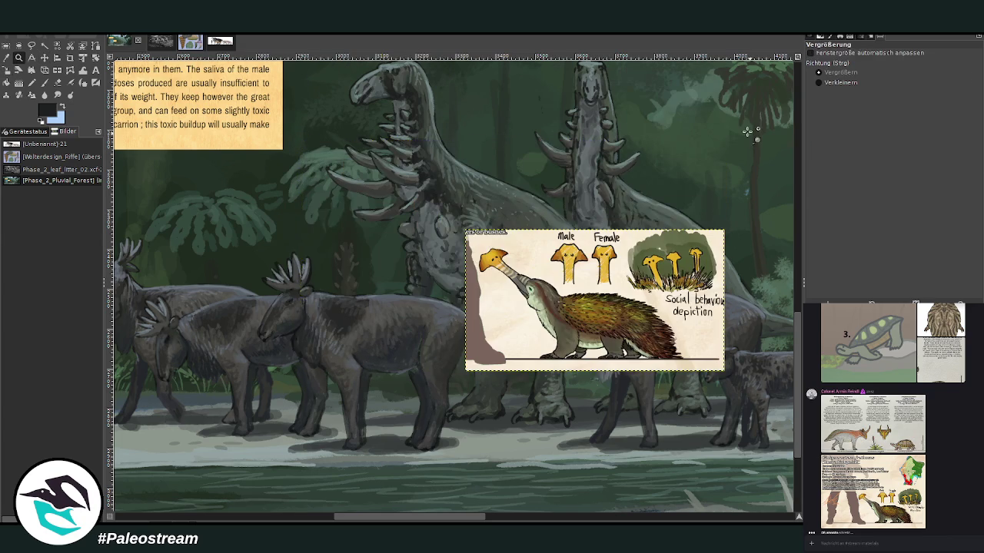
drag(329, 211, 578, 415)
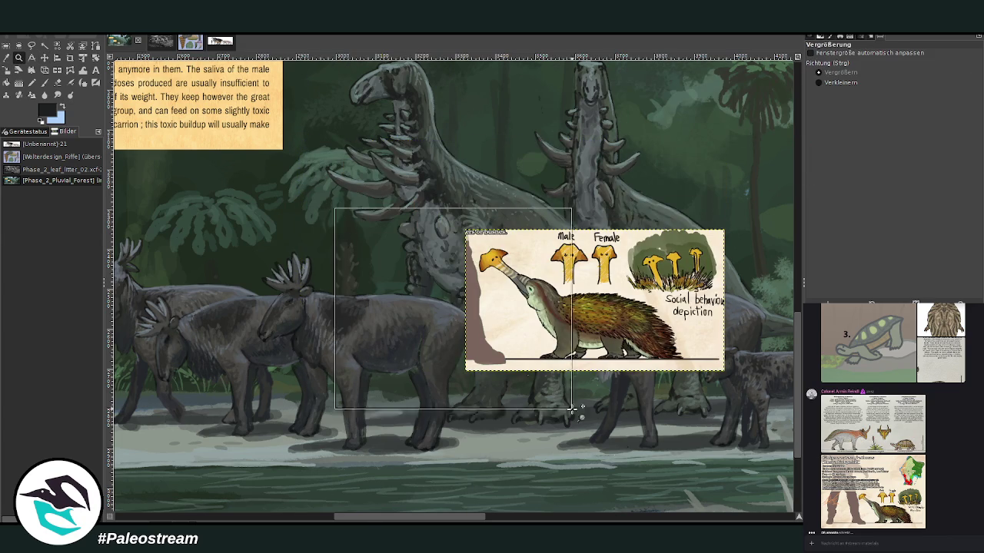
Sketch the creature's rounded body outline with a small inner circle, partly erased
key(p)
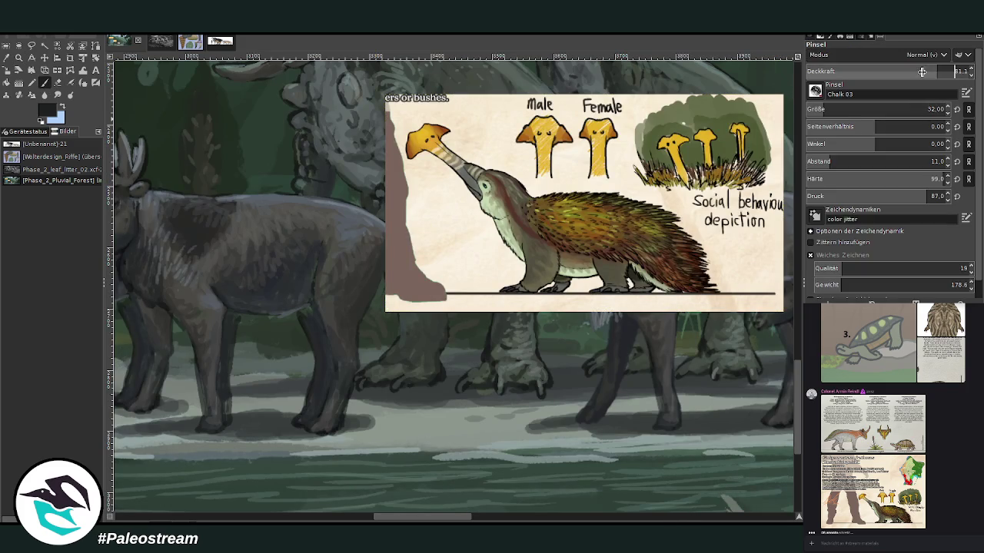
mouse_move(400, 408)
mouse_down()
mouse_move(429, 391)
mouse_move(450, 400)
mouse_move(387, 421)
mouse_up()
drag(452, 406, 458, 442)
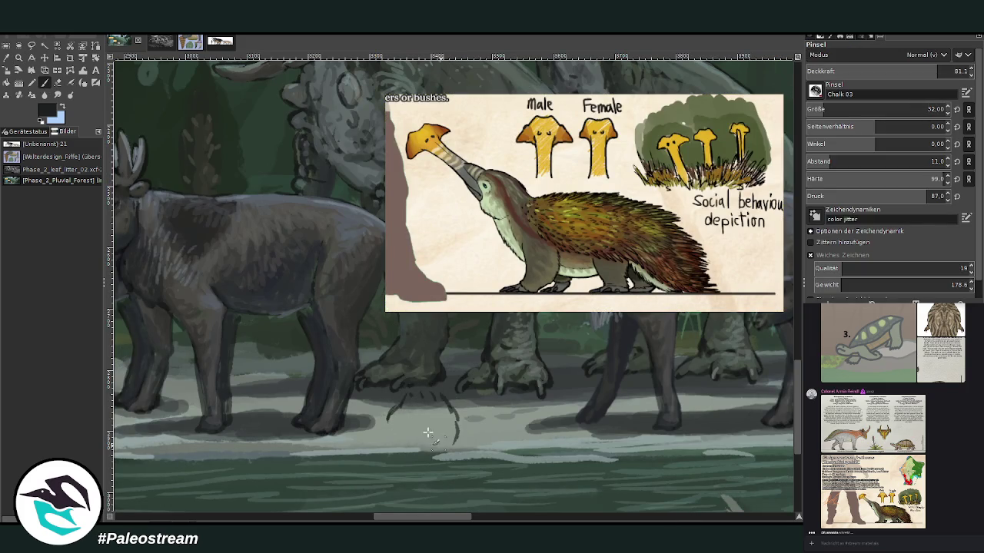
mouse_move(398, 407)
mouse_down()
mouse_move(389, 434)
mouse_move(427, 391)
mouse_move(453, 401)
mouse_move(459, 442)
mouse_move(386, 431)
mouse_up()
mouse_move(454, 409)
mouse_down()
mouse_move(463, 444)
mouse_move(434, 458)
mouse_up()
mouse_move(392, 421)
mouse_down()
mouse_move(385, 451)
mouse_move(399, 465)
mouse_up()
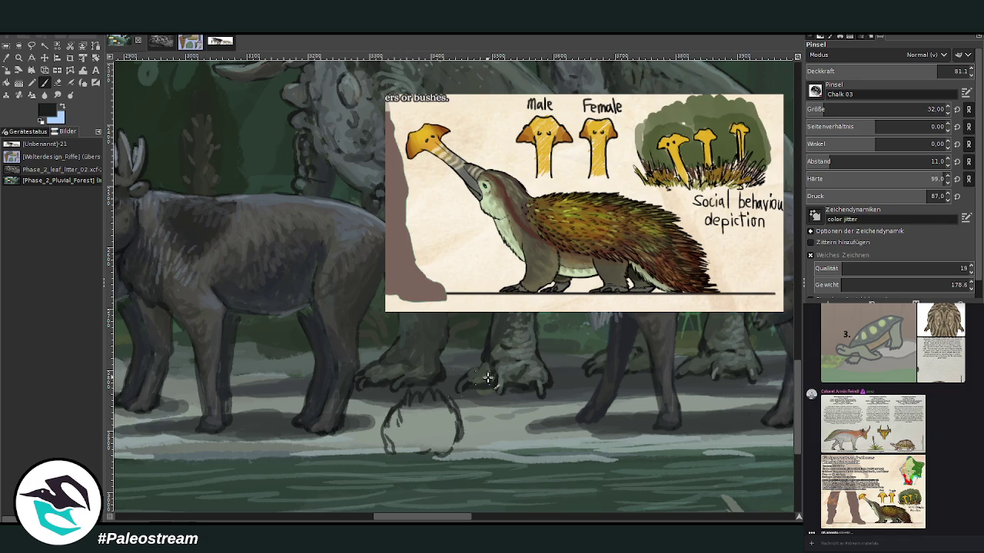
mouse_move(423, 421)
mouse_down()
mouse_move(411, 445)
mouse_move(420, 413)
mouse_up()
click(58, 82)
drag(416, 437, 419, 424)
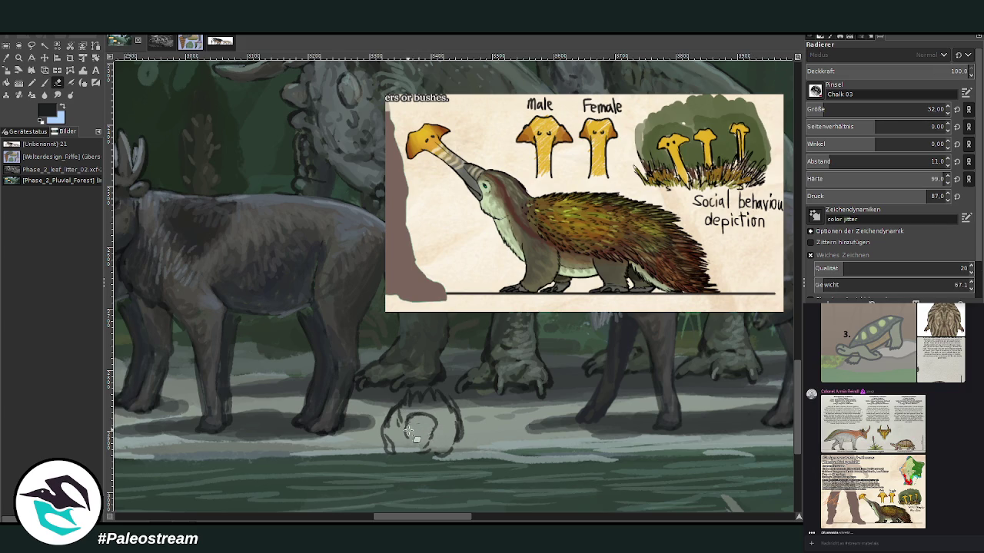
With a smaller brush, draw the inner curl, fur spikes around the edges, and legs
key(p)
key(bracketleft)
key(bracketleft)
key(bracketleft)
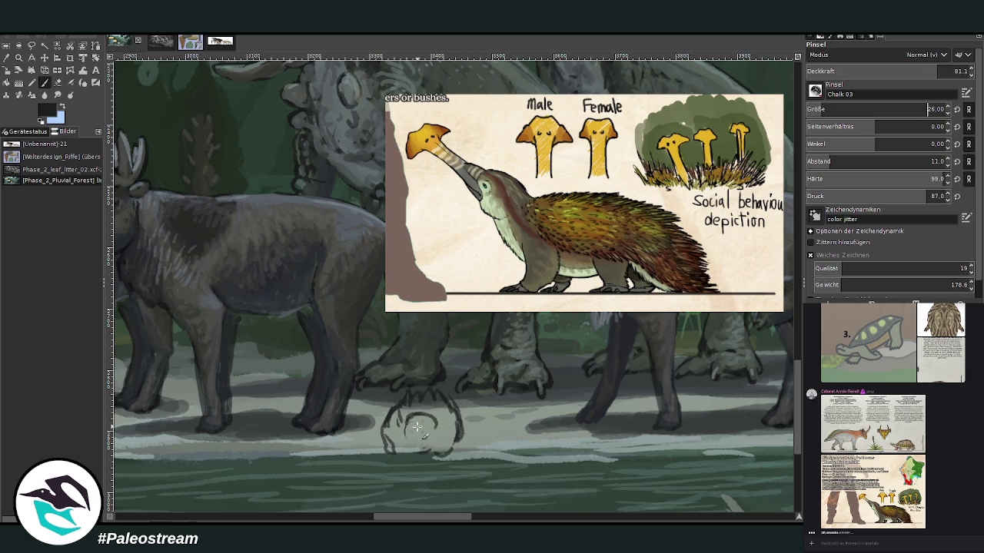
mouse_move(422, 422)
mouse_down()
mouse_move(414, 435)
mouse_move(426, 441)
mouse_up()
drag(406, 427, 439, 435)
drag(419, 392, 442, 409)
mouse_move(427, 449)
mouse_down()
mouse_move(438, 460)
mouse_move(431, 466)
mouse_move(393, 465)
mouse_up()
drag(386, 431, 390, 461)
drag(463, 447, 383, 461)
mouse_move(446, 395)
mouse_down()
mouse_move(459, 431)
mouse_move(449, 398)
mouse_move(407, 396)
mouse_move(393, 408)
mouse_up()
mouse_move(408, 447)
mouse_down()
mouse_move(444, 473)
mouse_move(418, 467)
mouse_move(415, 476)
mouse_up()
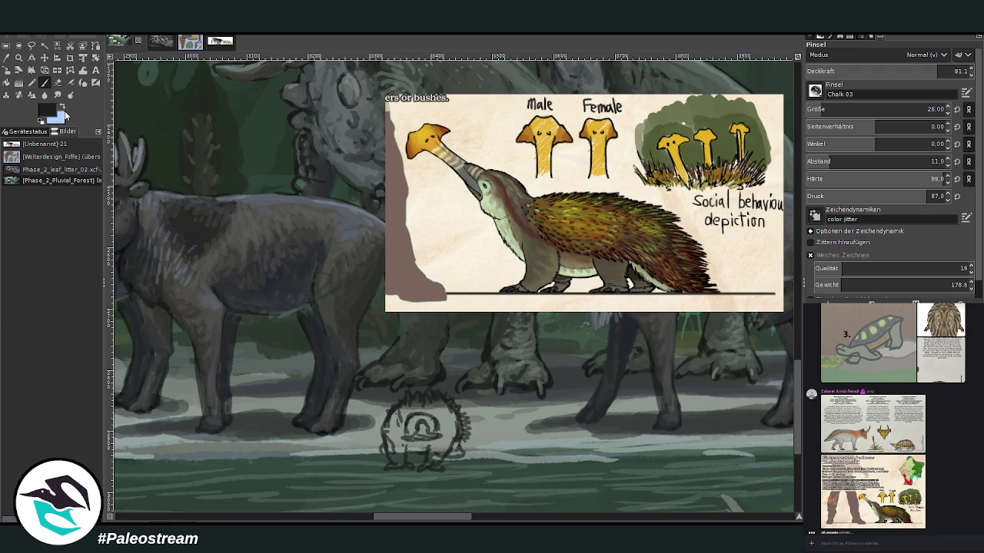
Sample a light grey-blue, enlarge the brush to 52, and paint the creature's body
key(o)
click(227, 254)
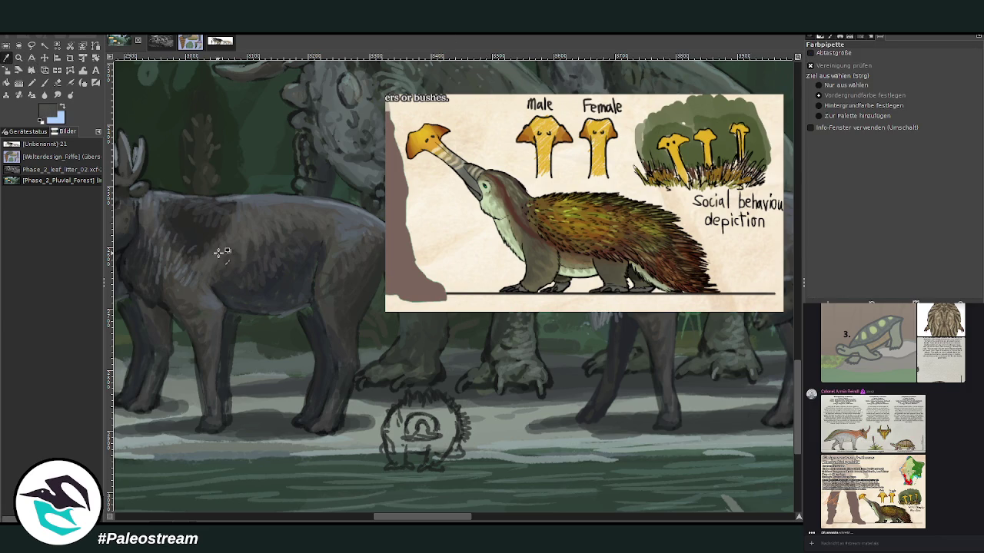
key(p)
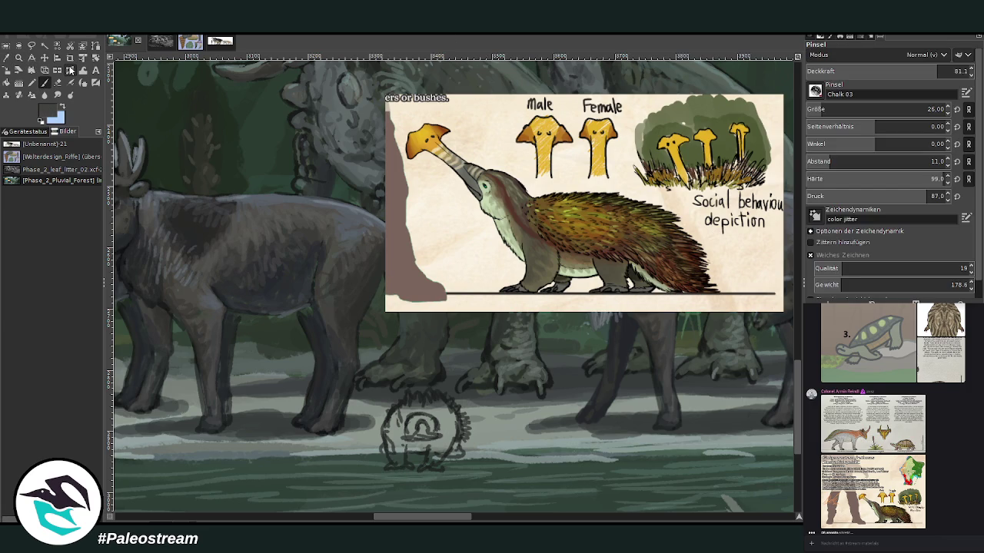
click(824, 111)
click(935, 70)
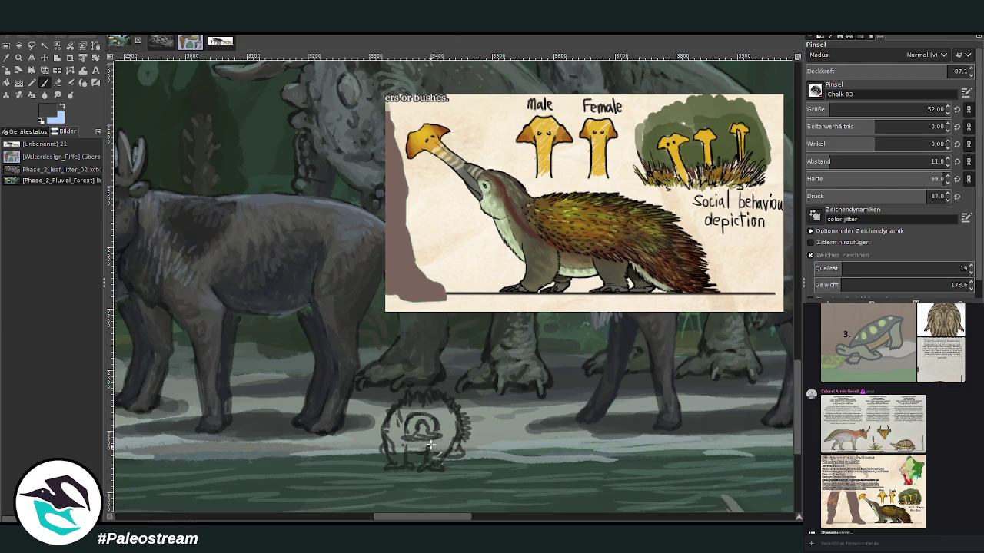
drag(437, 453, 434, 459)
mouse_move(388, 430)
mouse_down()
mouse_move(404, 456)
mouse_move(436, 453)
mouse_move(451, 425)
mouse_move(455, 437)
mouse_up()
mouse_move(394, 435)
mouse_down()
mouse_move(406, 456)
mouse_move(408, 408)
mouse_move(447, 407)
mouse_move(400, 408)
mouse_move(443, 409)
mouse_move(386, 427)
mouse_up()
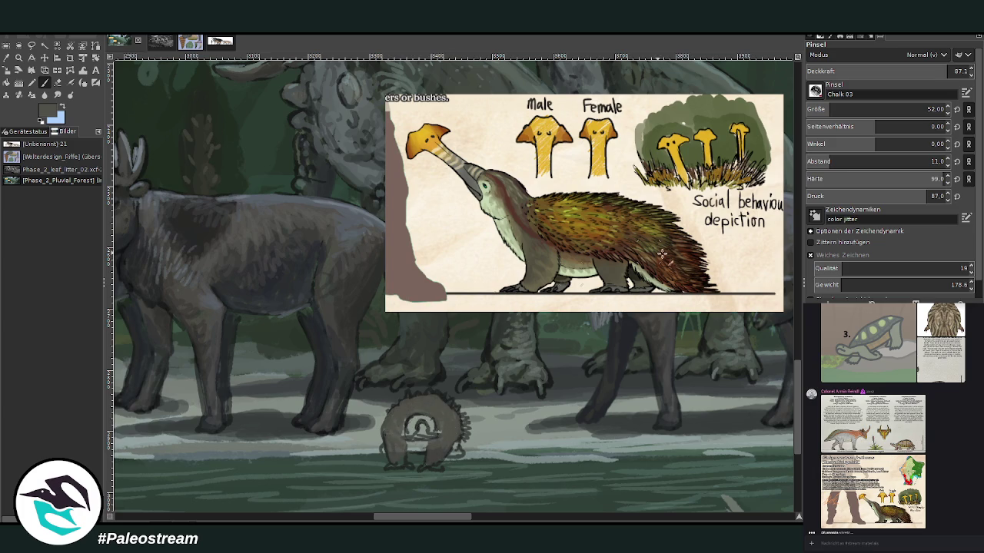
Add brown shading to the body, pick medium grey, and reduce the brush to size 36, opacity 69.4
mouse_move(452, 429)
mouse_down()
mouse_move(433, 447)
mouse_move(442, 461)
mouse_up()
mouse_move(392, 430)
mouse_down()
mouse_move(388, 451)
mouse_move(407, 466)
mouse_move(395, 429)
mouse_move(438, 438)
mouse_move(414, 418)
mouse_move(432, 427)
mouse_move(409, 442)
mouse_move(424, 427)
mouse_up()
ctrl+click(769, 299)
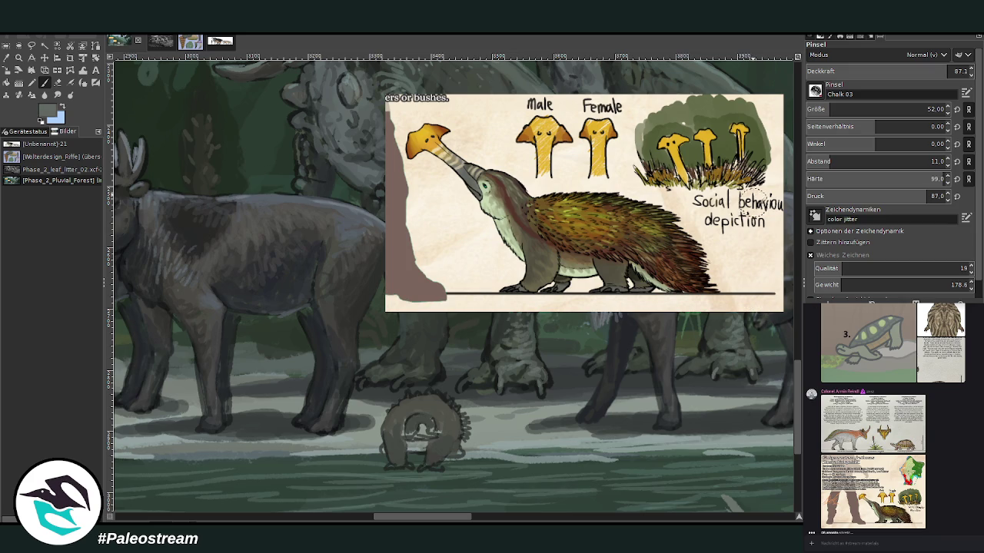
drag(923, 113, 899, 112)
drag(938, 74, 956, 71)
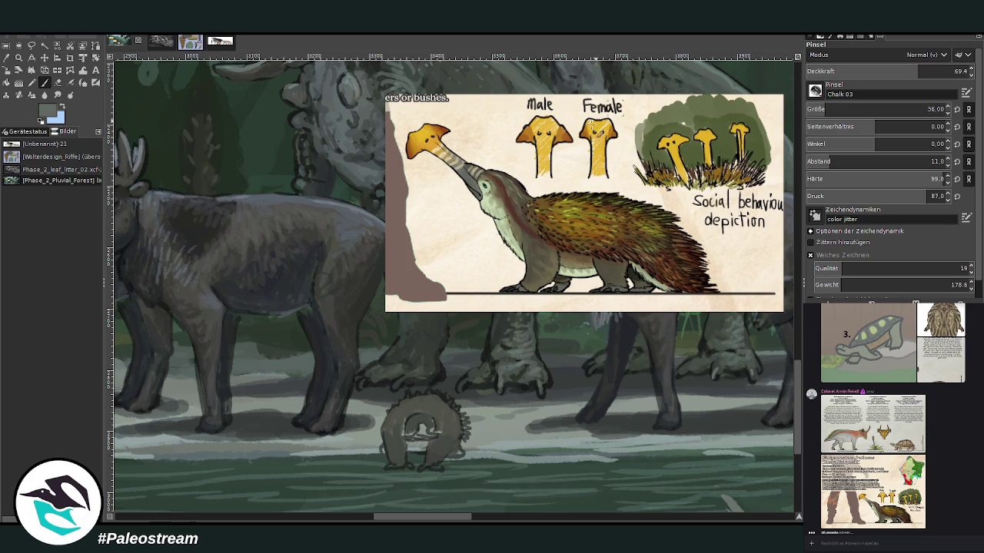
Paint lighter grey strokes on the face and fine chalk spines along the creature's back
drag(421, 431, 432, 441)
click(815, 106)
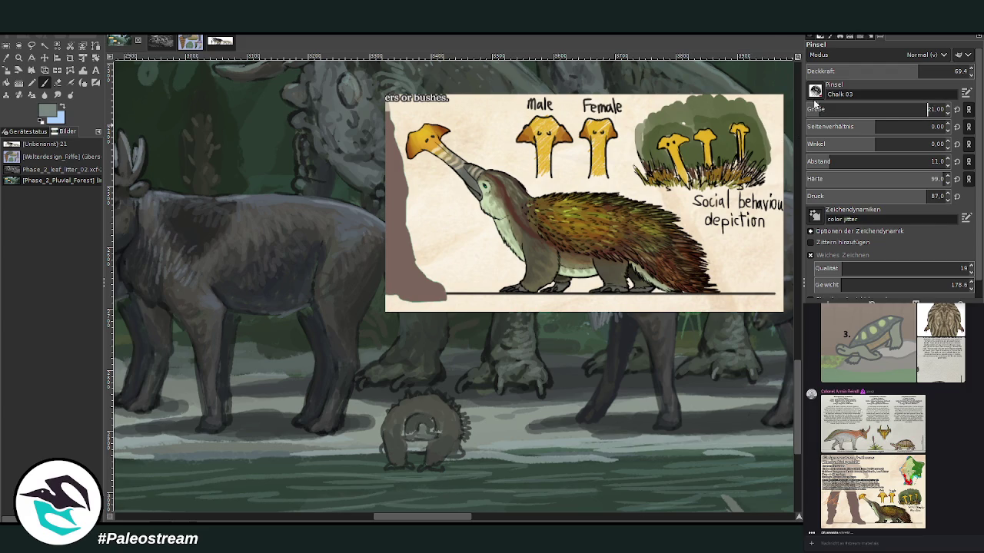
drag(447, 397, 423, 396)
mouse_move(445, 410)
mouse_down()
mouse_move(413, 396)
mouse_move(388, 416)
mouse_move(425, 396)
mouse_move(454, 415)
mouse_up()
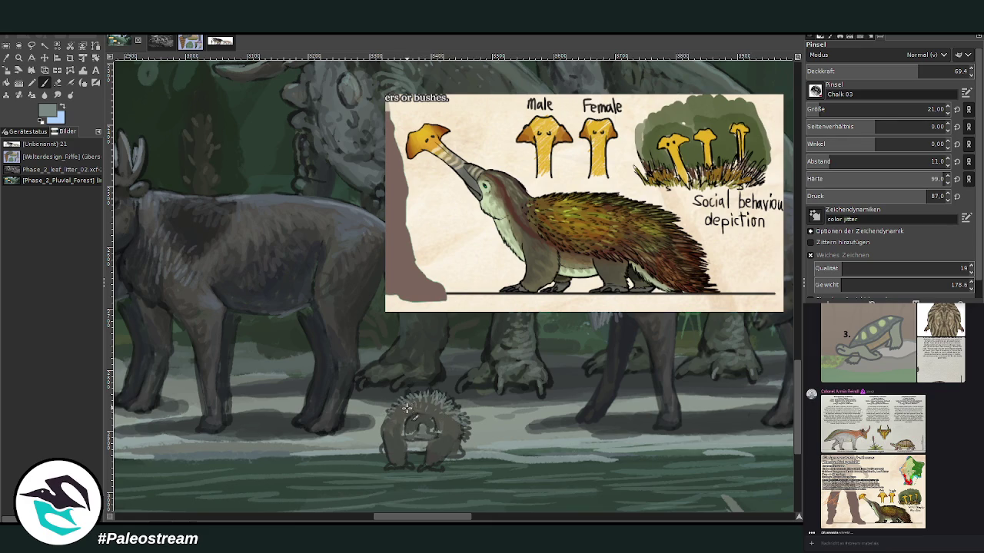
mouse_move(411, 417)
mouse_down()
mouse_move(427, 425)
mouse_move(415, 421)
mouse_move(420, 437)
mouse_move(422, 418)
mouse_up()
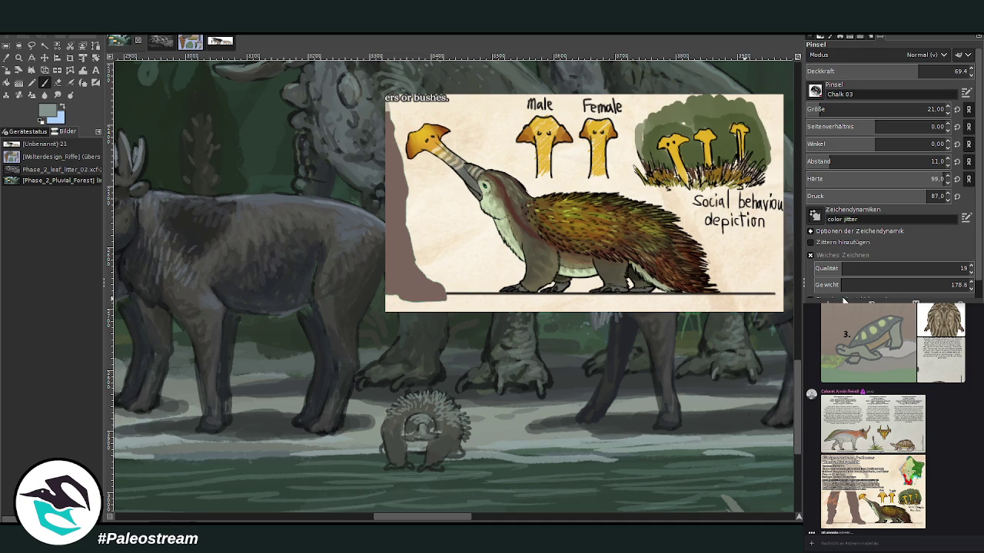
Pick darker greys, enlarge the brush and raise opacity, then add small face marks
click(830, 113)
text(11)
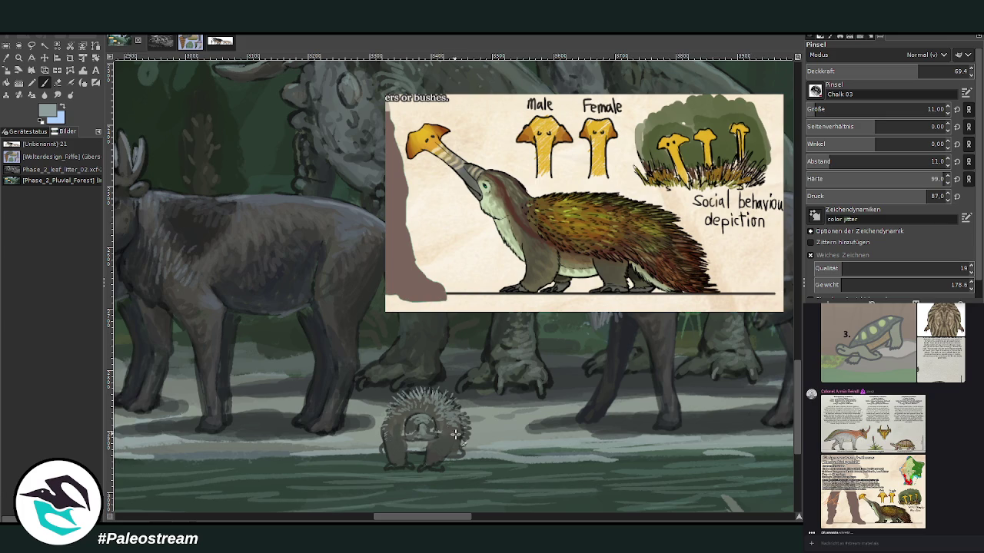
ctrl+click(767, 306)
ctrl+click(766, 309)
scroll(927, 109, up, 2)
scroll(927, 109, up, 9)
click(931, 71)
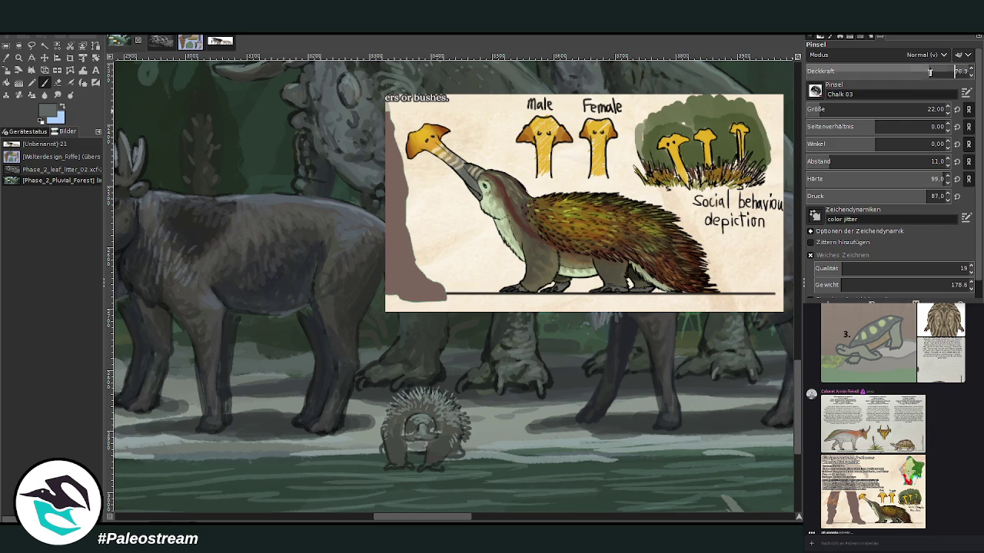
drag(419, 440, 430, 450)
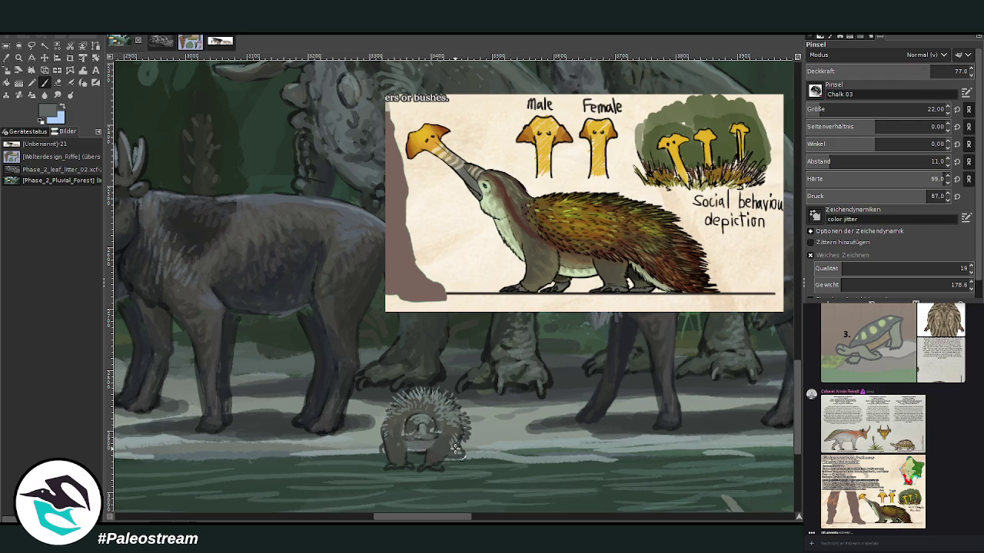
Sample darker and medium greys and paint light grey strokes across the creature's face
ctrl+click(761, 321)
ctrl+click(762, 336)
ctrl+click(764, 318)
drag(434, 429, 409, 420)
ctrl+click(441, 430)
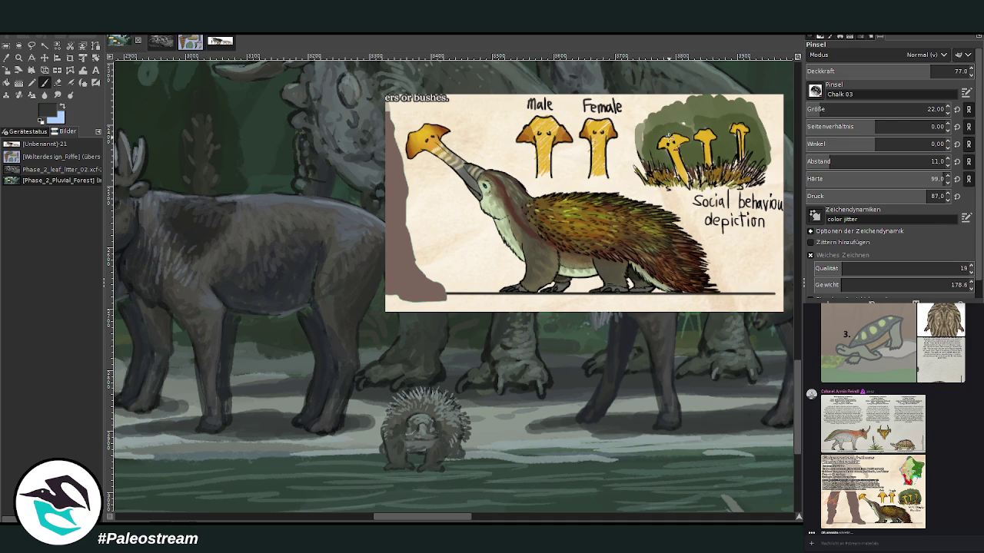
Paint a light brown band across the muzzle, undoing a stray stroke over the belly
ctrl+click(772, 310)
ctrl+click(778, 305)
mouse_move(424, 416)
mouse_down()
mouse_move(407, 438)
mouse_move(437, 437)
mouse_up()
key(ctrl+z)
key(ctrl+z)
key(ctrl+z)
key(ctrl+z)
mouse_move(435, 437)
mouse_down()
mouse_move(401, 435)
mouse_move(435, 440)
mouse_up()
Try several browns, shrink the brush, and widen the tan band with sampled tan
ctrl+click(777, 243)
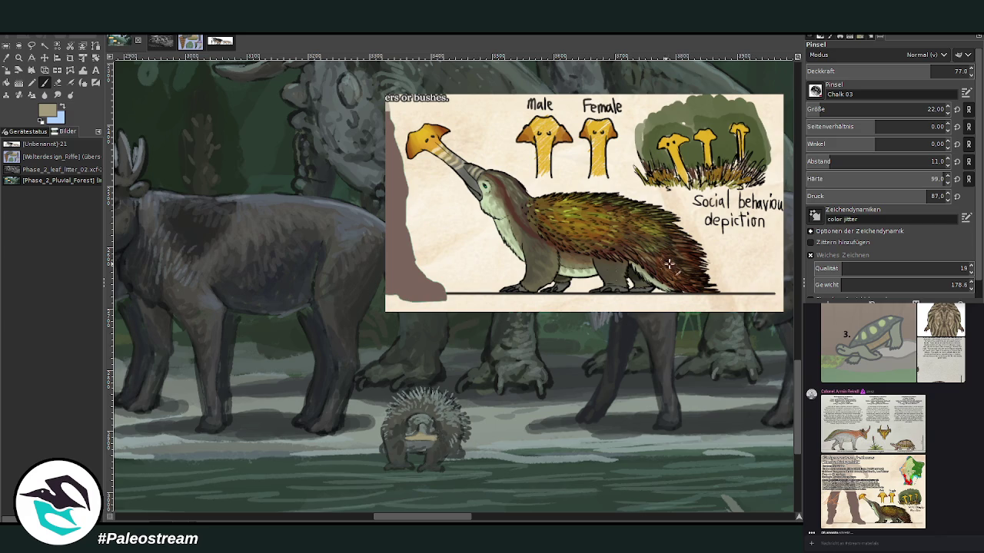
ctrl+click(774, 289)
ctrl+click(778, 298)
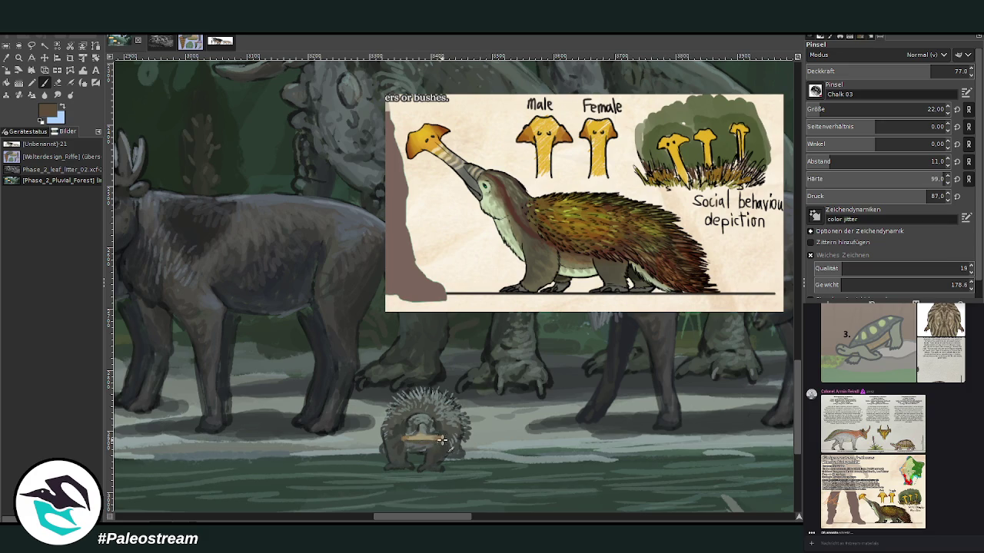
ctrl+click(785, 325)
key(bracketleft)
key(bracketleft)
key(bracketleft)
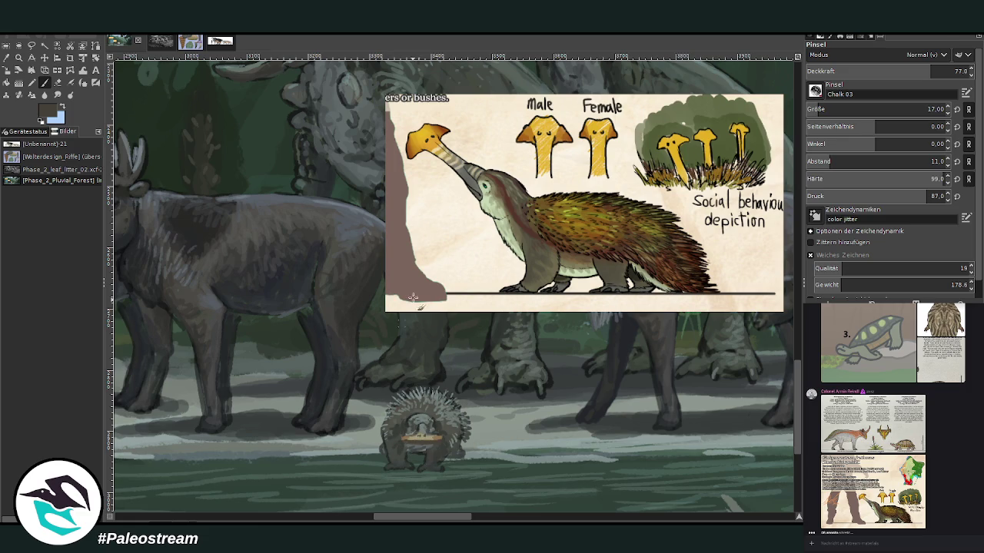
ctrl+click(422, 436)
drag(423, 436, 420, 429)
Shade the face above the band with blue-grey, set opacity 41.6, and paste a creature copy
ctrl+click(773, 285)
drag(428, 431, 406, 427)
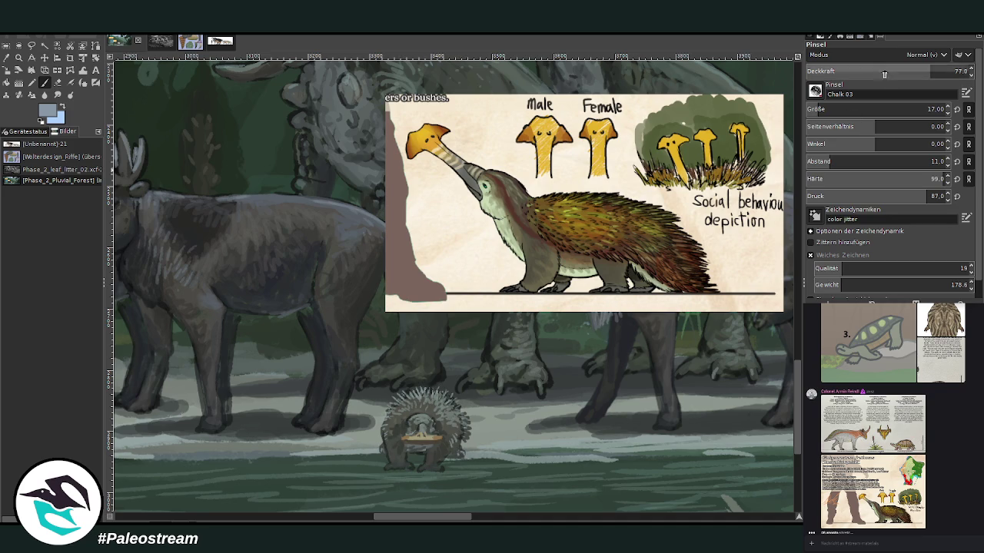
drag(884, 75, 873, 75)
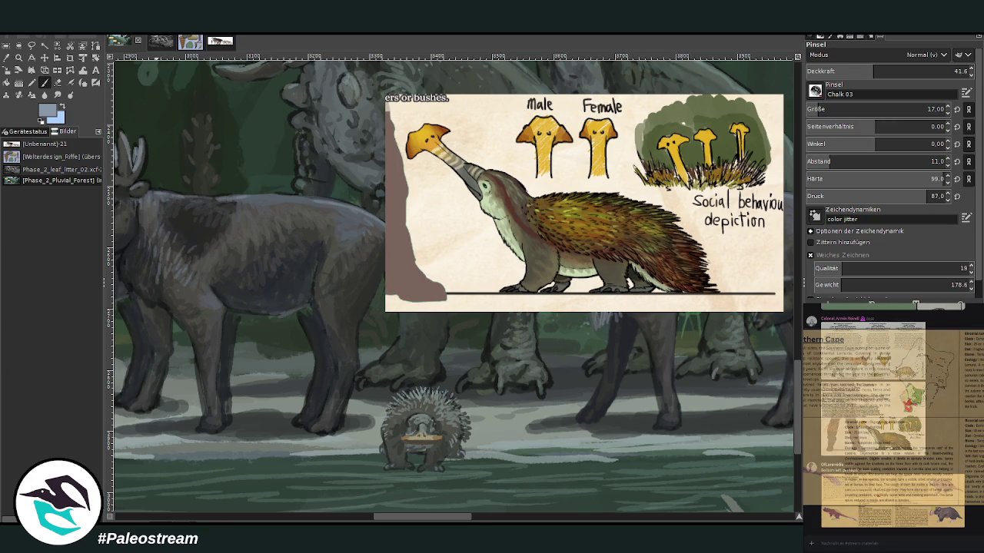
key(ctrl+v)
Shift one copy right, paste another, mirror it horizontally and place it on the left
key(m)
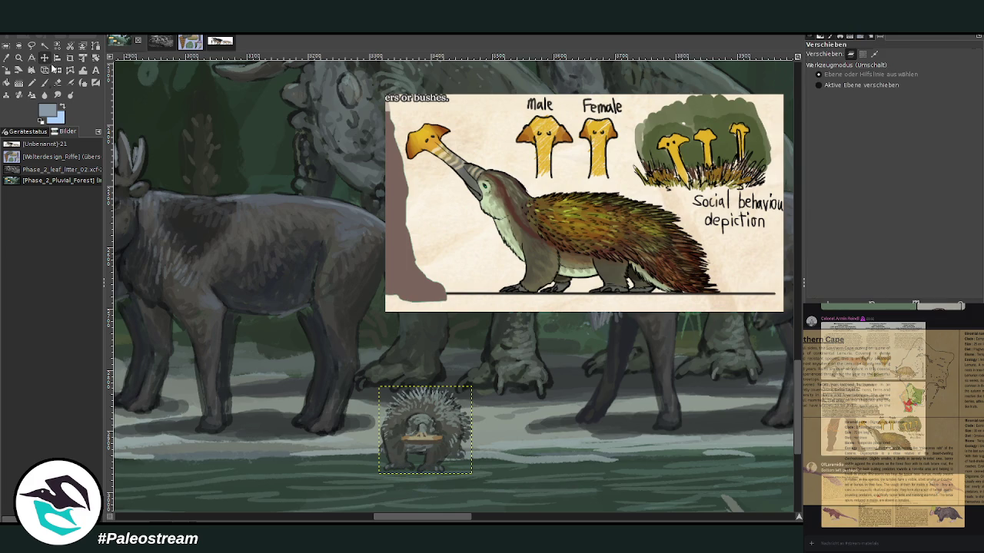
mouse_move(415, 411)
mouse_down()
mouse_move(492, 405)
mouse_move(478, 405)
mouse_up()
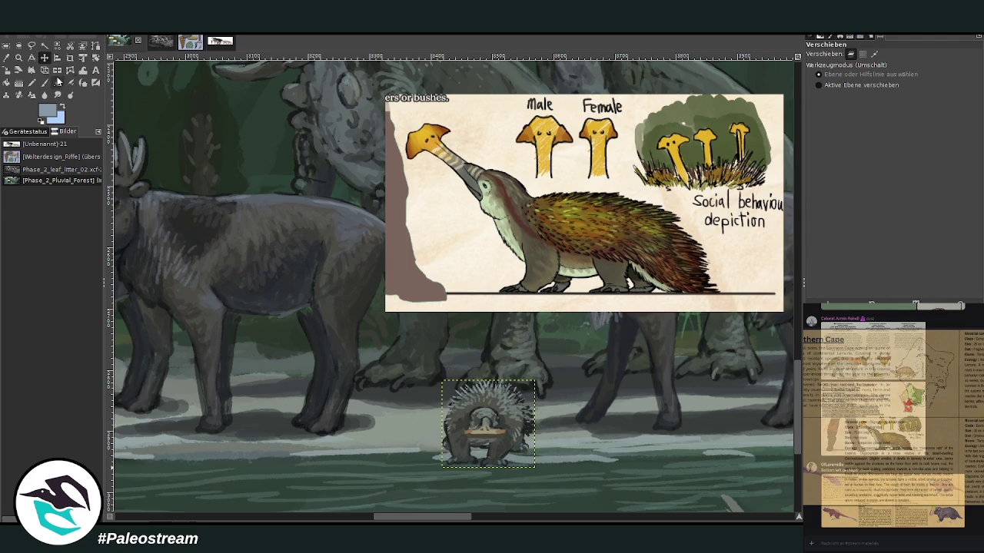
key(ctrl+v)
drag(495, 406, 408, 408)
click(57, 70)
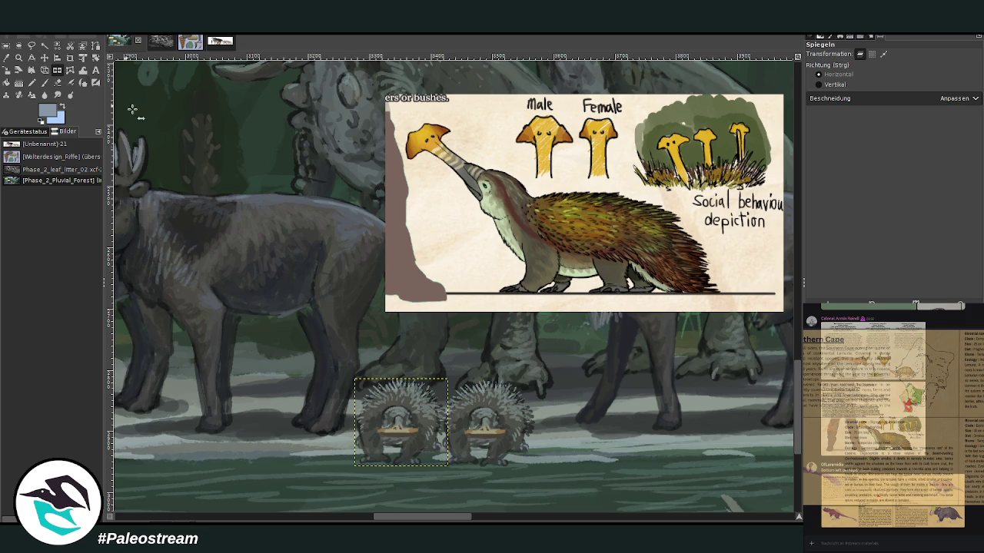
click(388, 391)
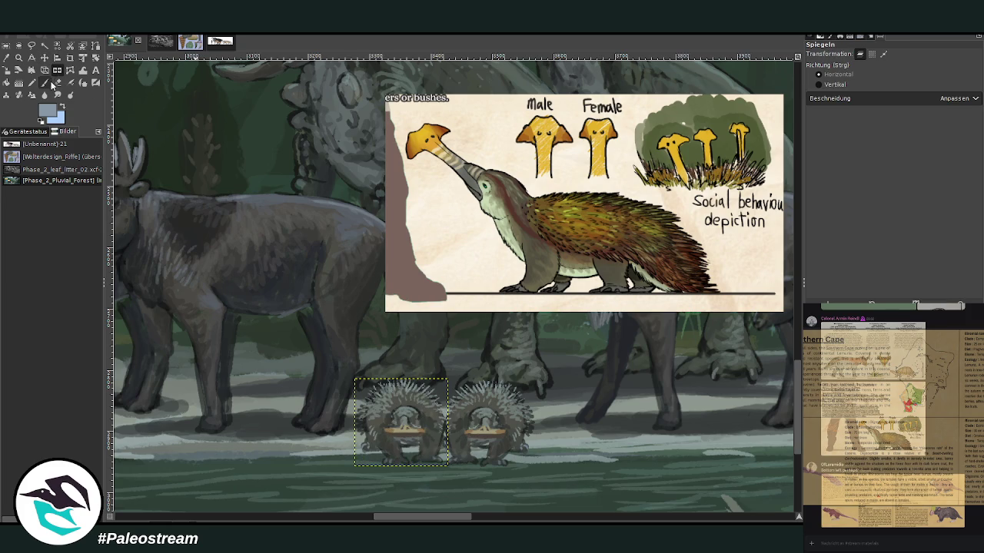
click(45, 57)
drag(401, 409, 388, 408)
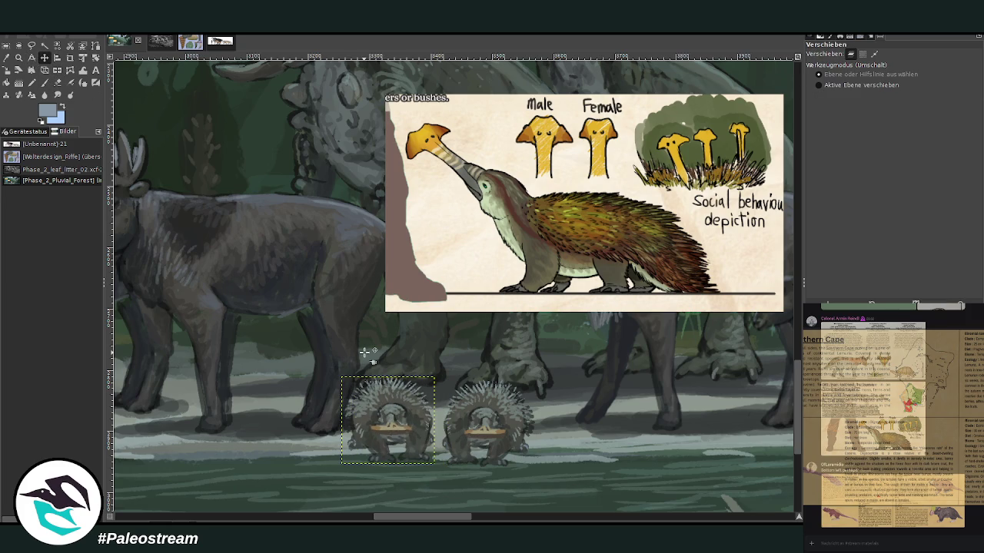
Touch up the left creature's belly with a dark colour sampled from it
click(7, 58)
click(392, 436)
key(p)
drag(384, 438, 403, 444)
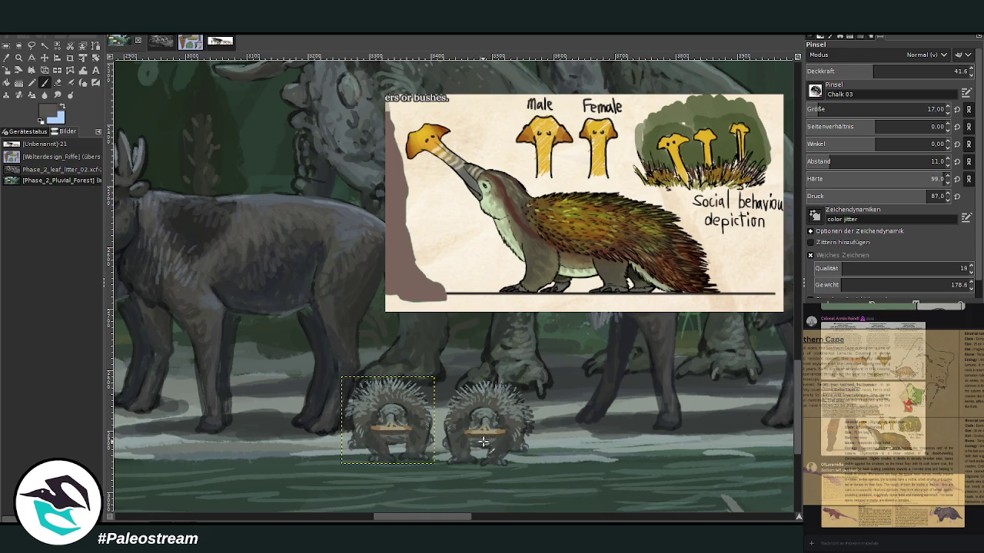
On the left creature's layer, with brush size 43 and opacity 59.6, paint a pale face stripe
key(Page_Up)
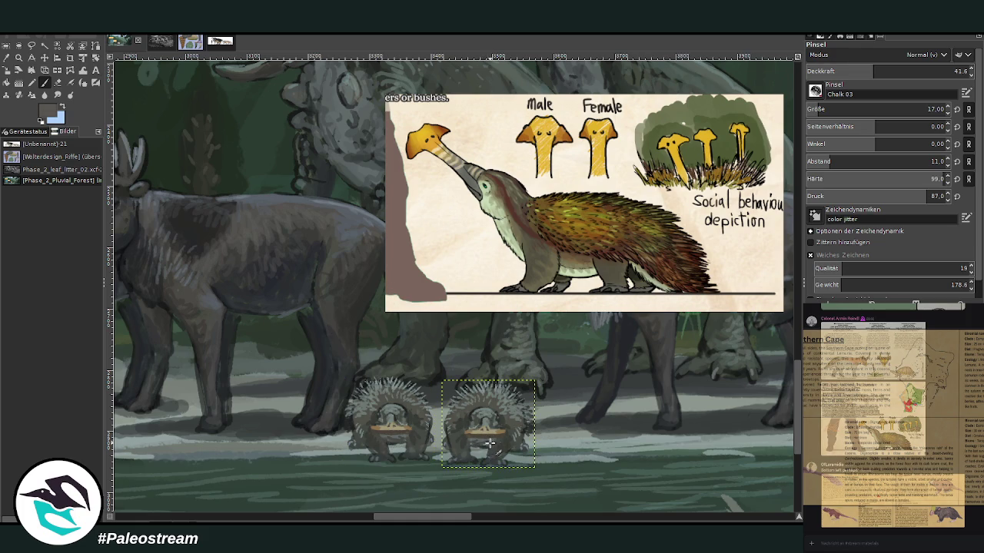
key(Page_Down)
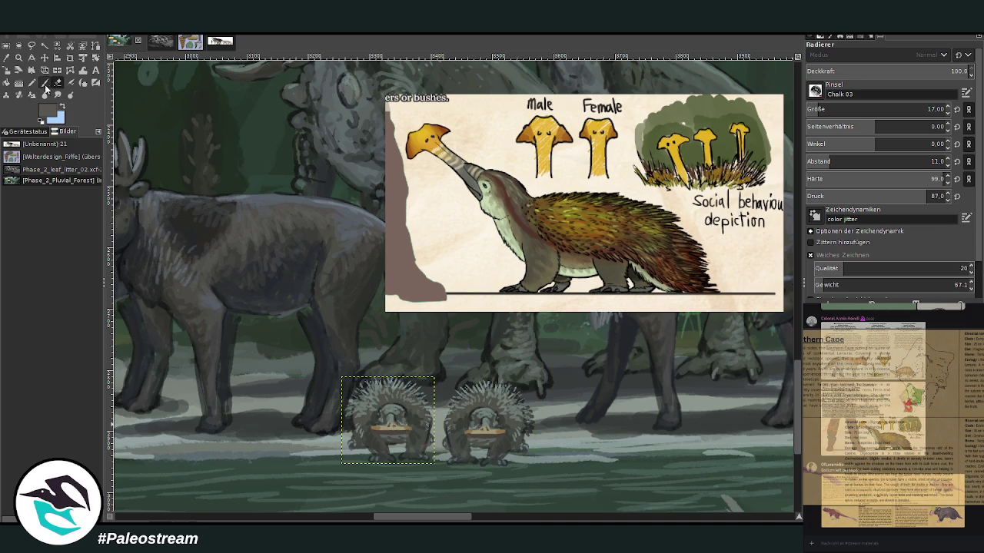
click(827, 110)
click(903, 71)
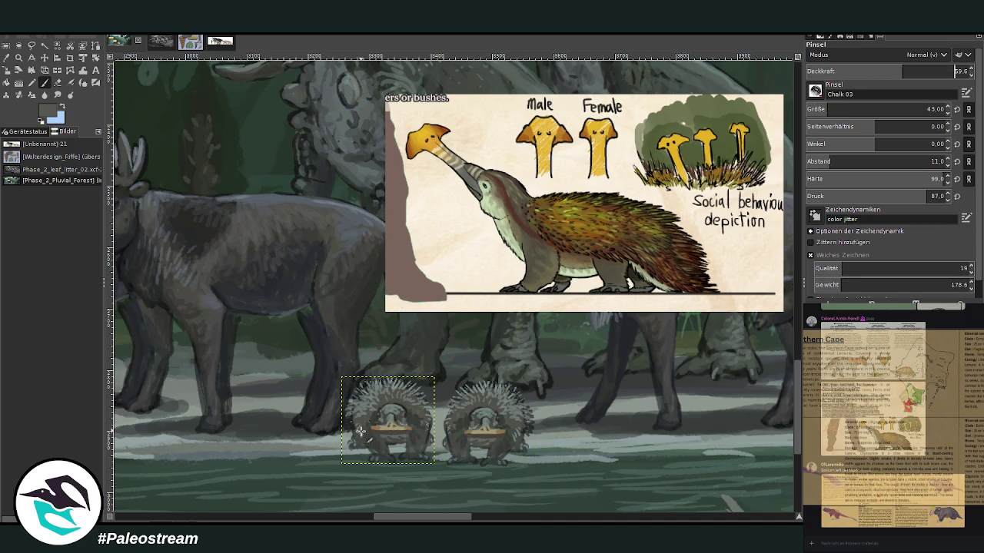
ctrl+click(416, 436)
ctrl+click(492, 440)
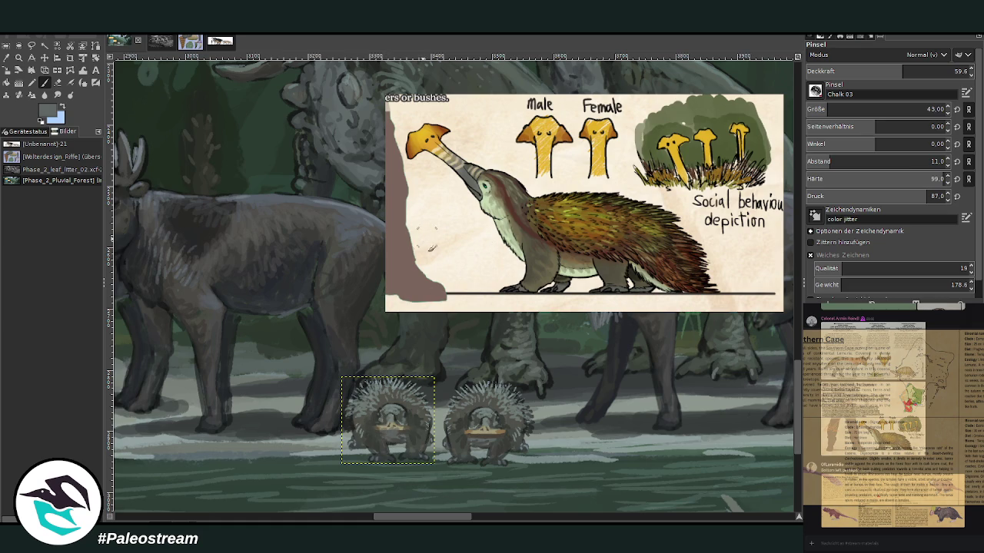
ctrl+click(387, 434)
drag(387, 434, 383, 446)
Paint a tan patch under the chin, then at opacity 70, size 26, extend and shade it brown
ctrl+click(478, 431)
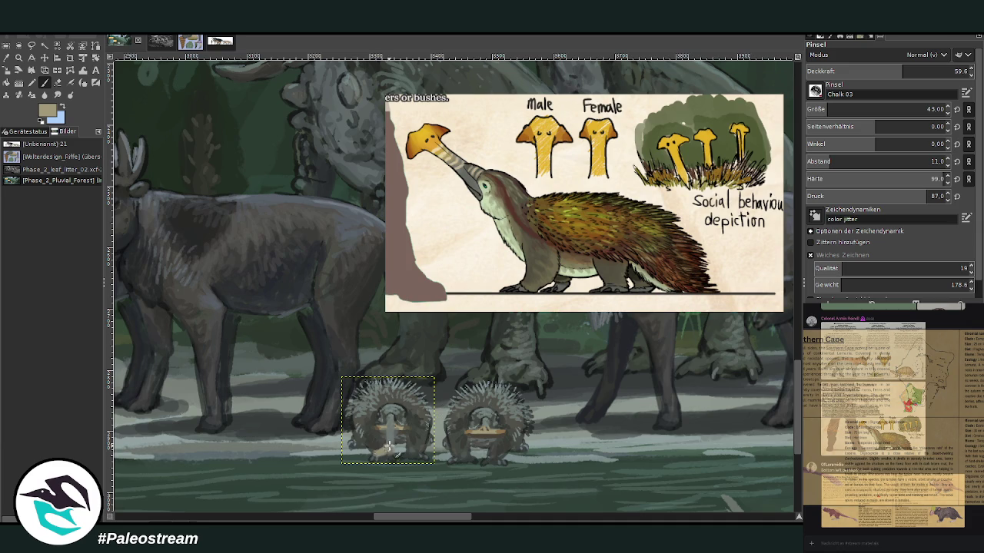
drag(390, 449, 375, 454)
drag(906, 71, 920, 71)
drag(853, 110, 821, 109)
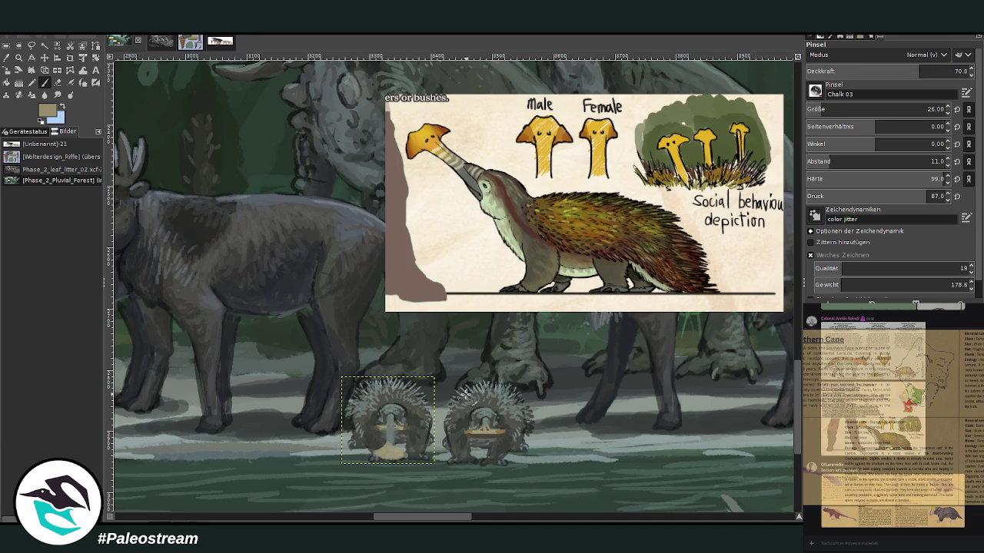
drag(396, 457, 370, 454)
ctrl+click(492, 424)
drag(400, 458, 382, 448)
Sample dark greys and lighter grey-greens from both creatures for further face painting
ctrl+click(481, 421)
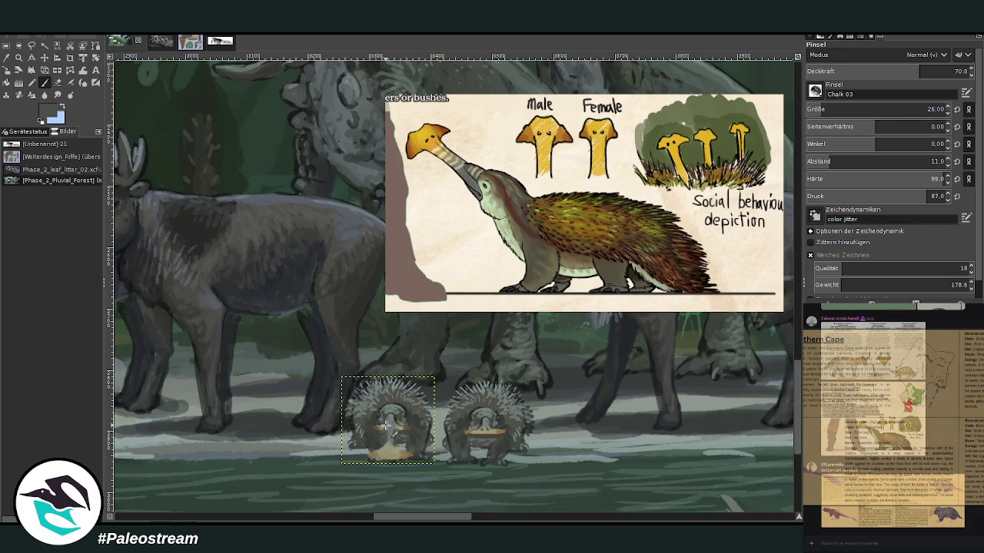
ctrl+click(412, 428)
ctrl+click(468, 178)
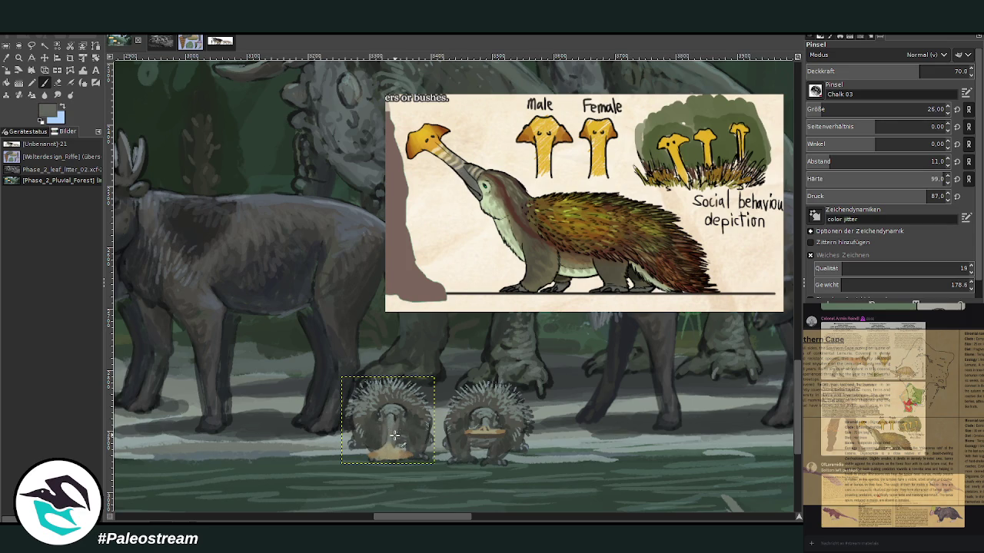
ctrl+click(429, 390)
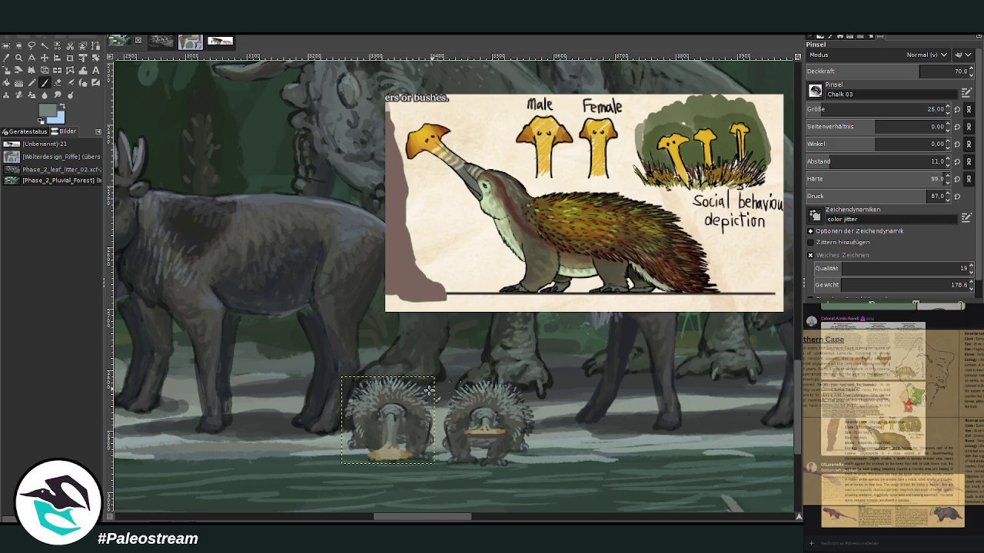
ctrl+click(390, 425)
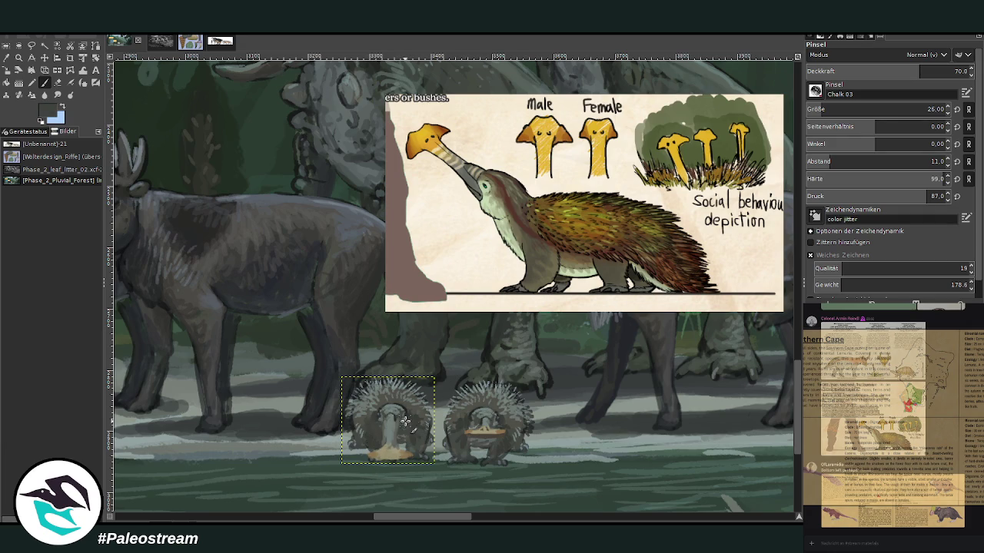